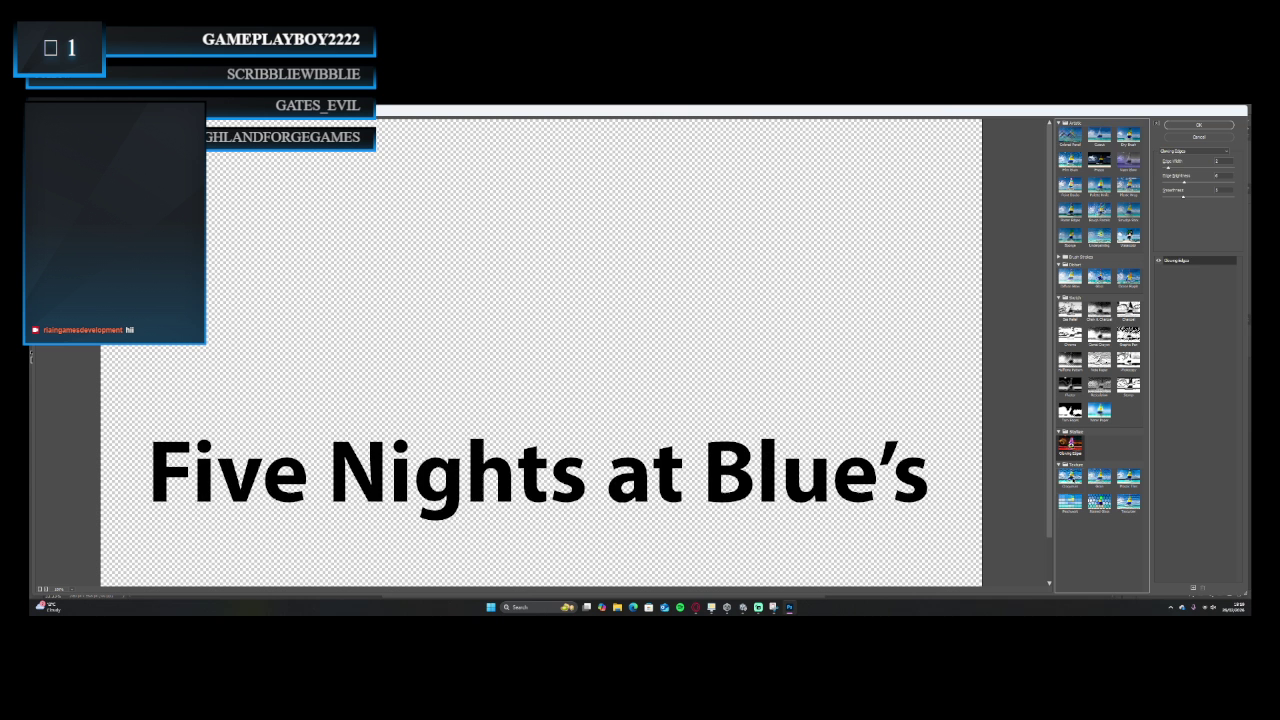
# Replace the title's Mosaic Tiles texture with Texturizer and lower its scaling.
pyautogui.click(1128, 477)
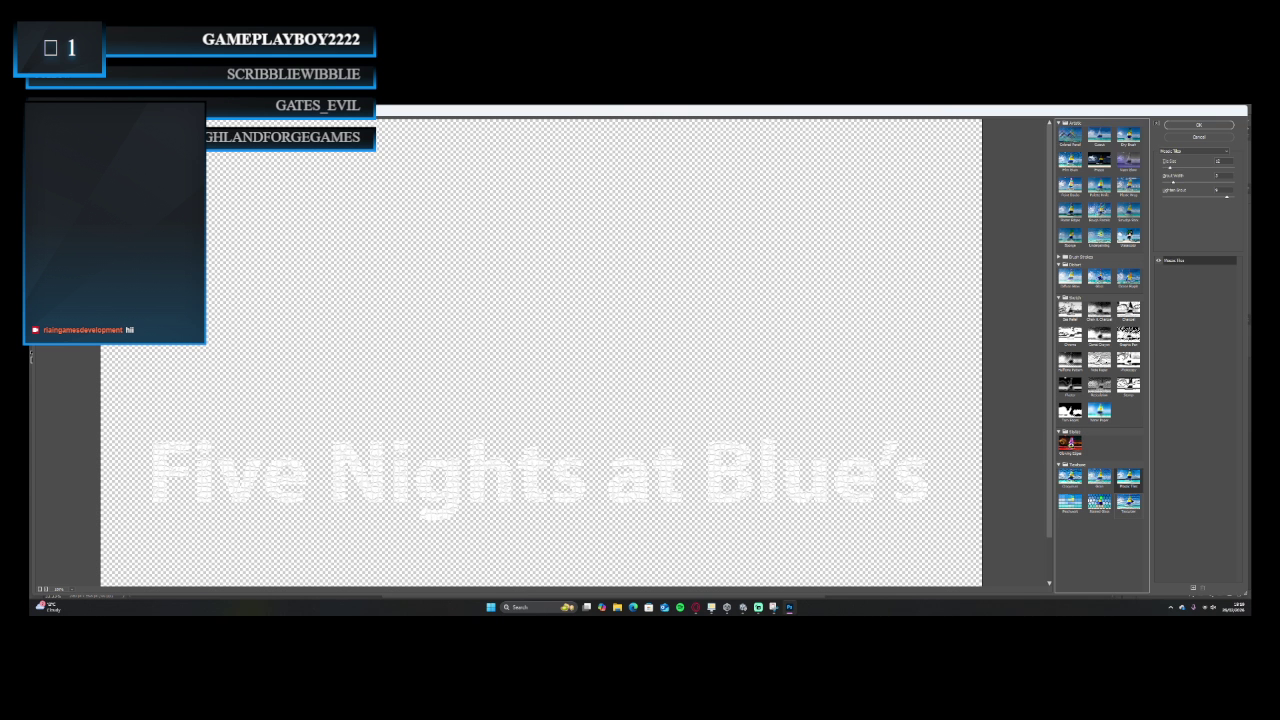
pyautogui.click(1128, 502)
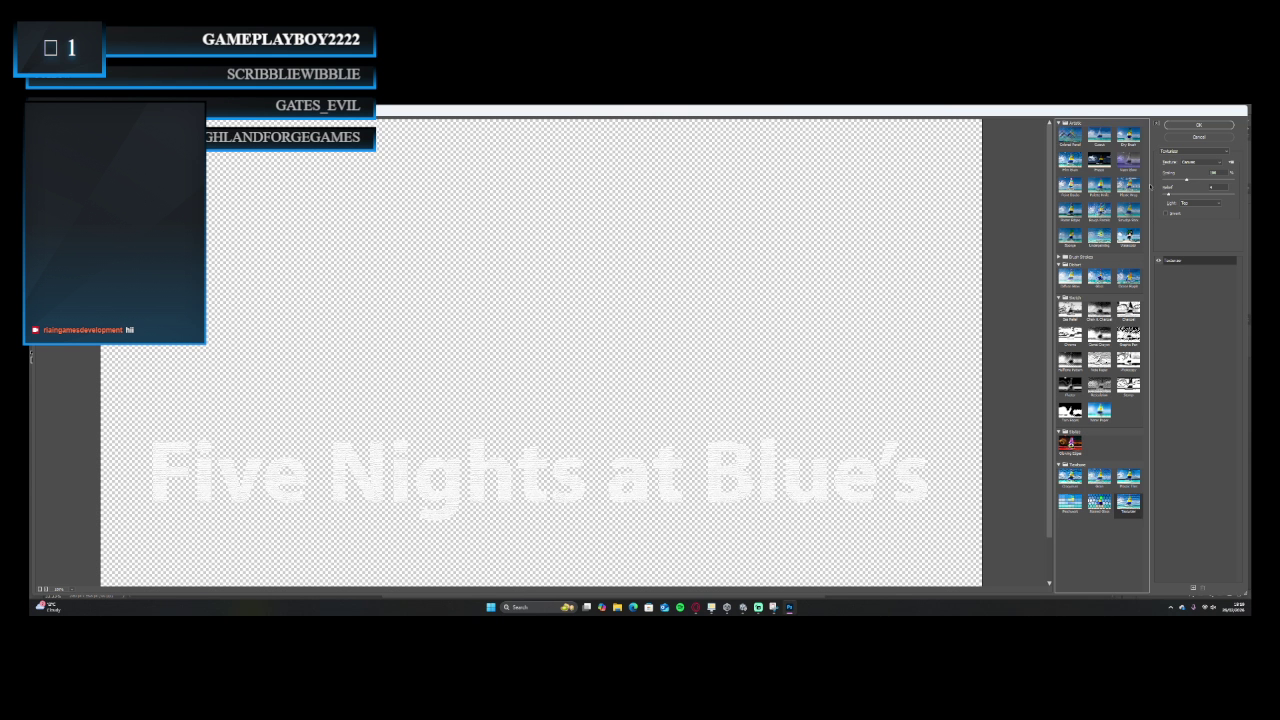
pyautogui.moveTo(1186, 180)
pyautogui.mouseDown()
pyautogui.moveTo(1165, 180)
pyautogui.moveTo(1249, 173)
pyautogui.moveTo(1178, 177)
pyautogui.moveTo(1181, 195)
pyautogui.moveTo(1168, 180)
pyautogui.mouseUp()
# Apply the texture to the title, then try Distort > Displace and cancel at the displacement map prompt.
pyautogui.click(1210, 124)
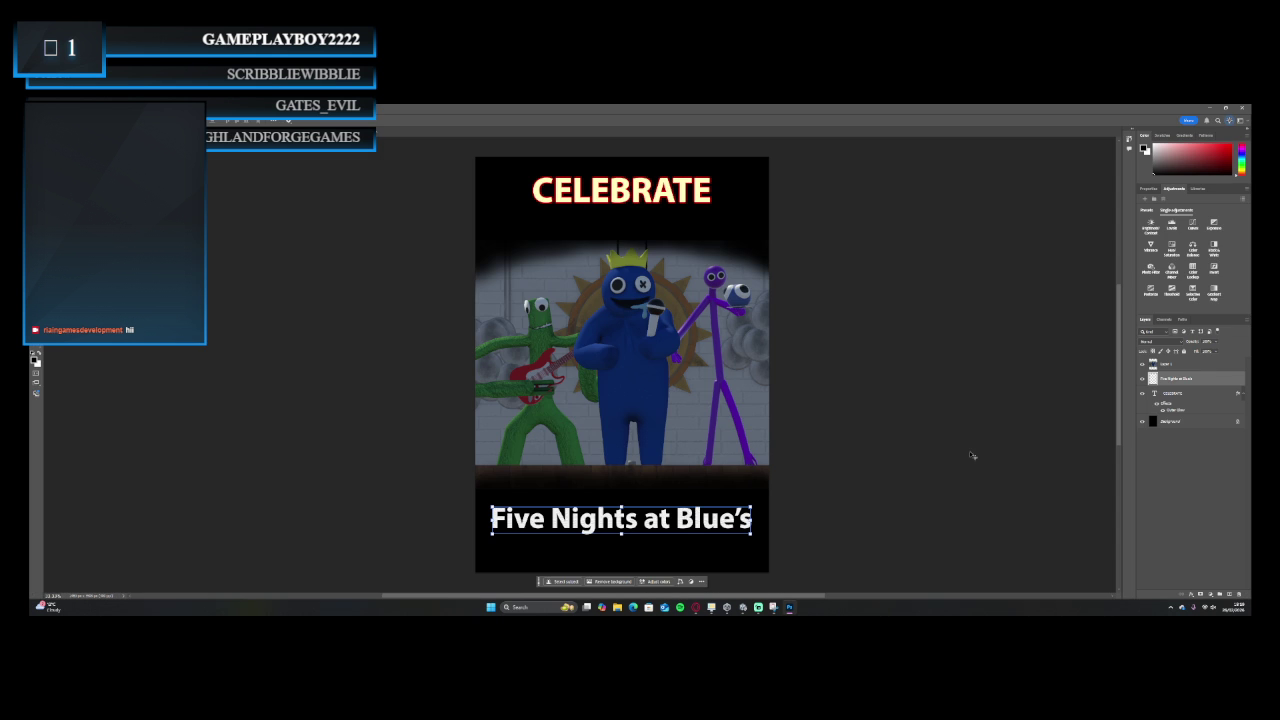
pyautogui.click(150, 119)
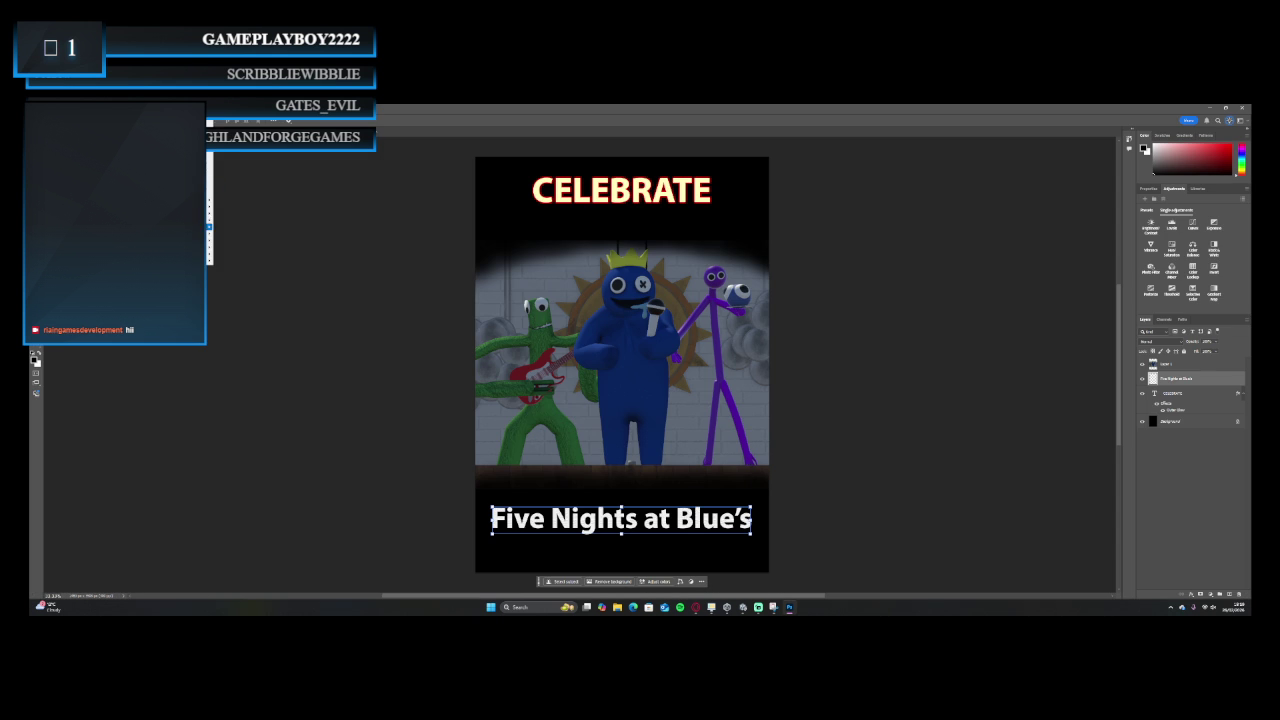
pyautogui.moveTo(150, 213)
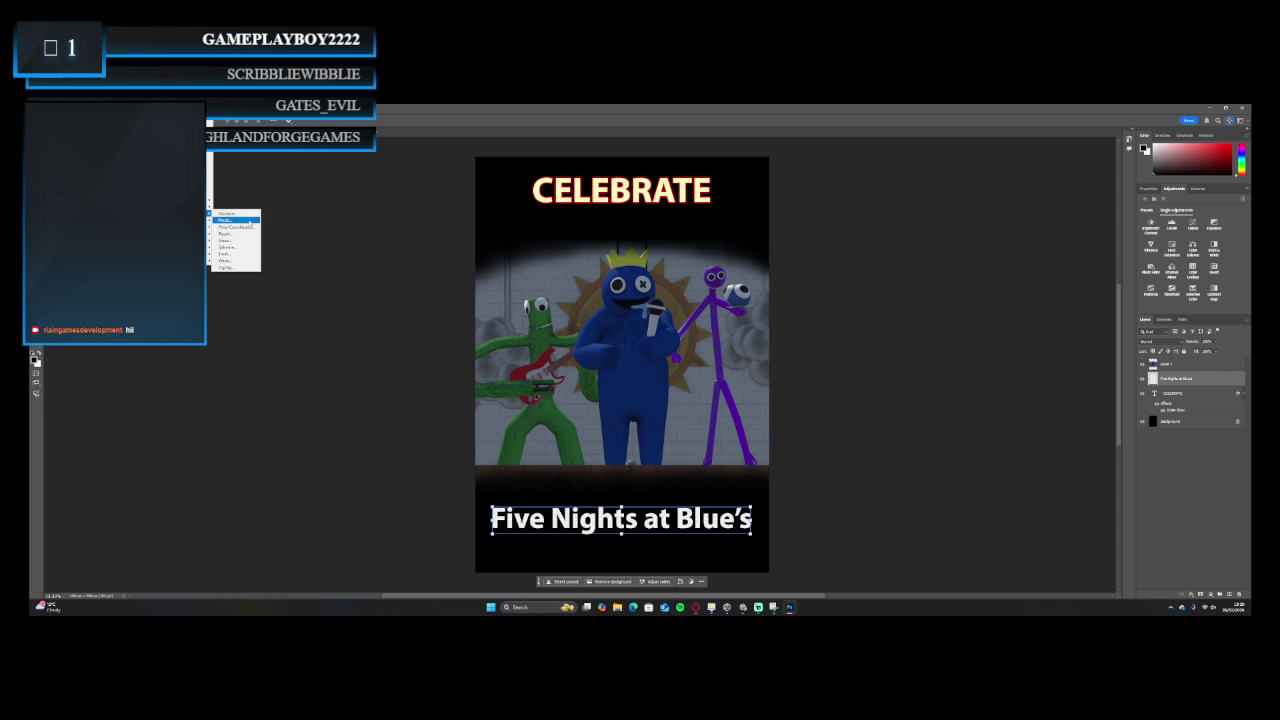
pyautogui.click(249, 214)
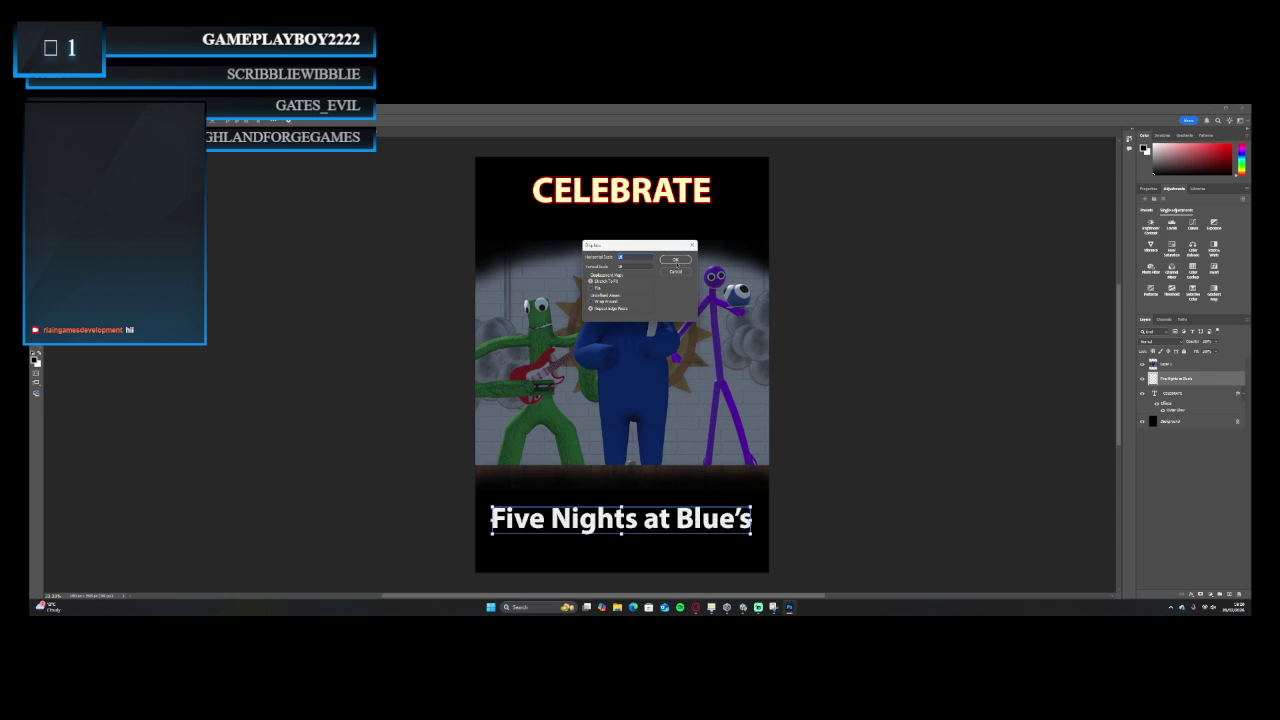
pyautogui.click(675, 260)
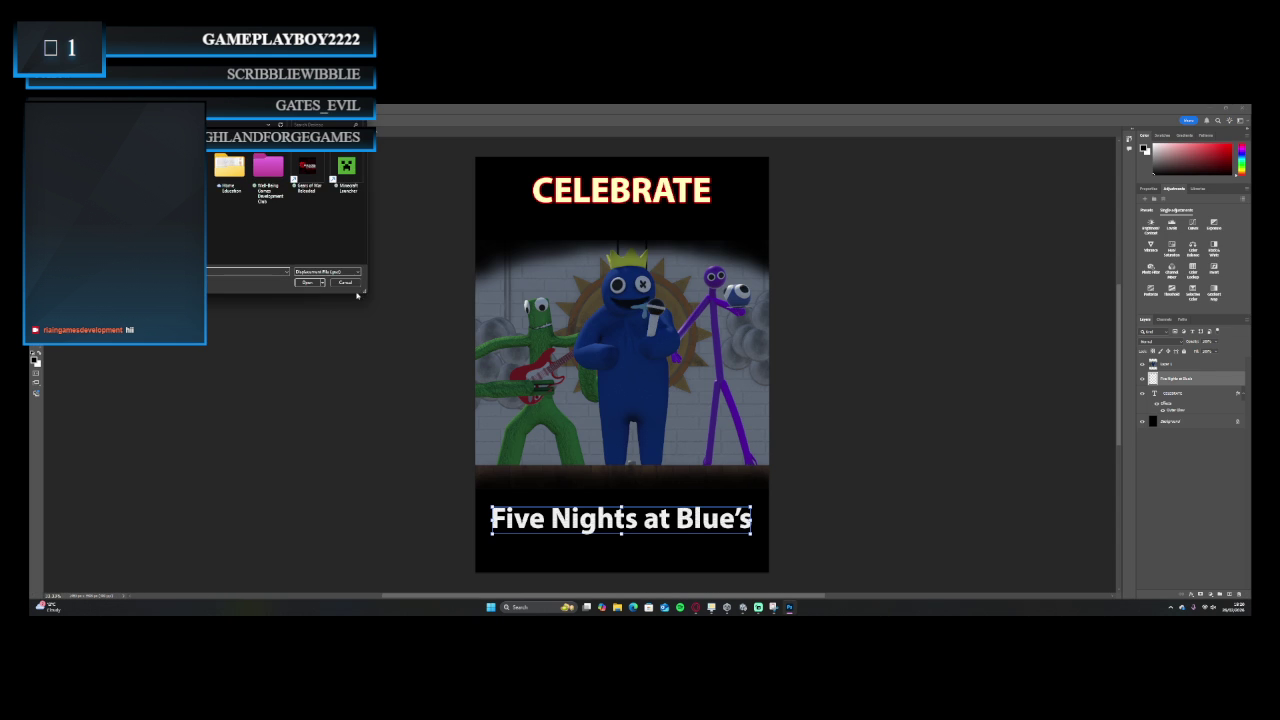
pyautogui.click(345, 283)
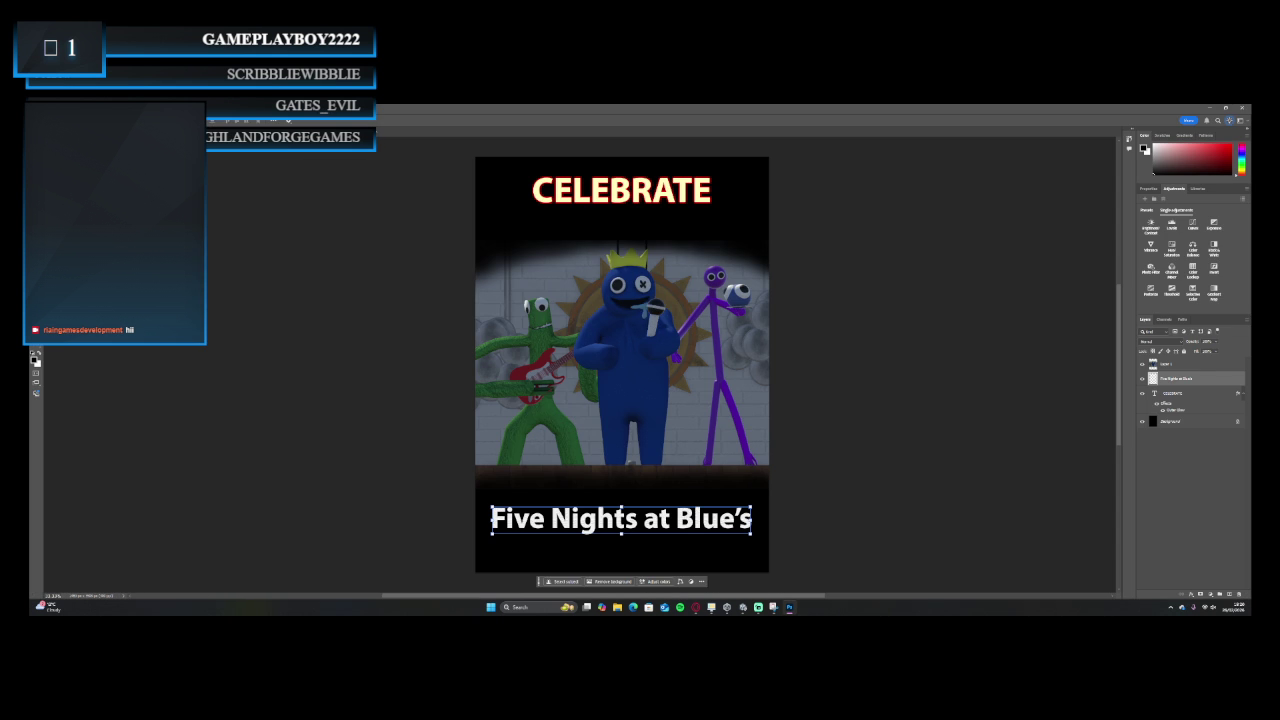
# Open the Distort > Shear filter and bend its curve to the right.
pyautogui.click(150, 113)
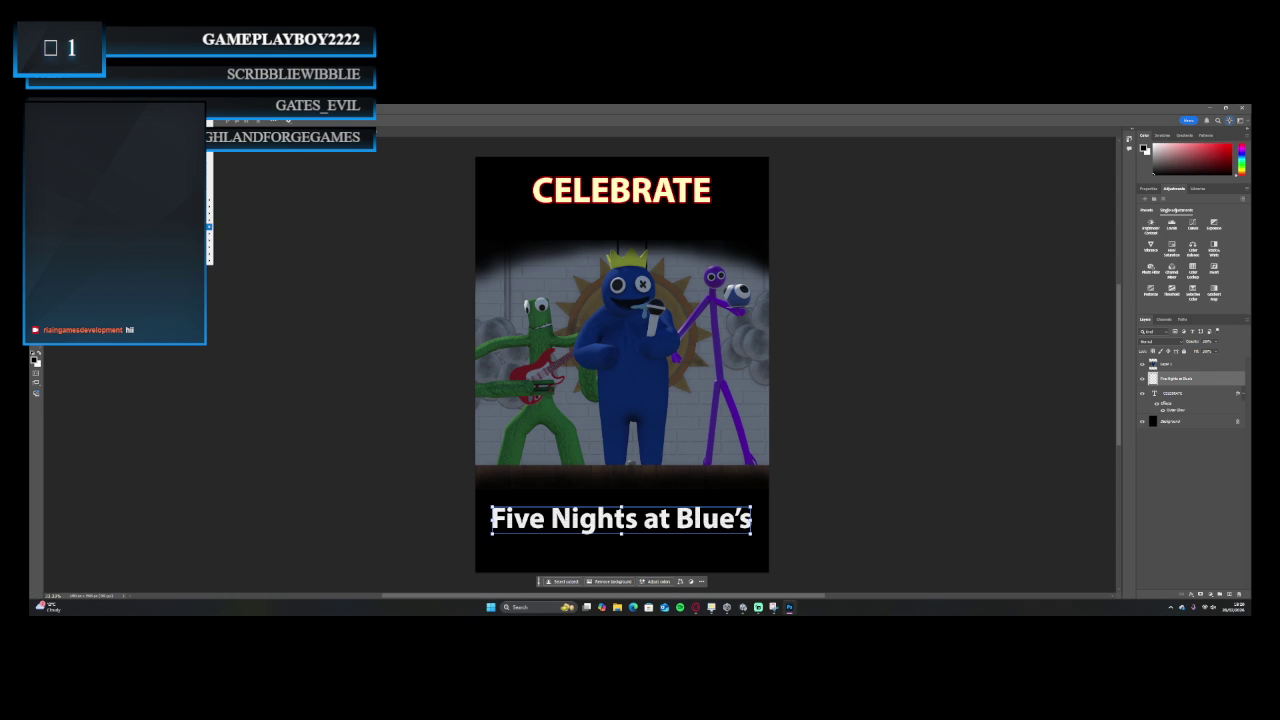
pyautogui.moveTo(170, 227)
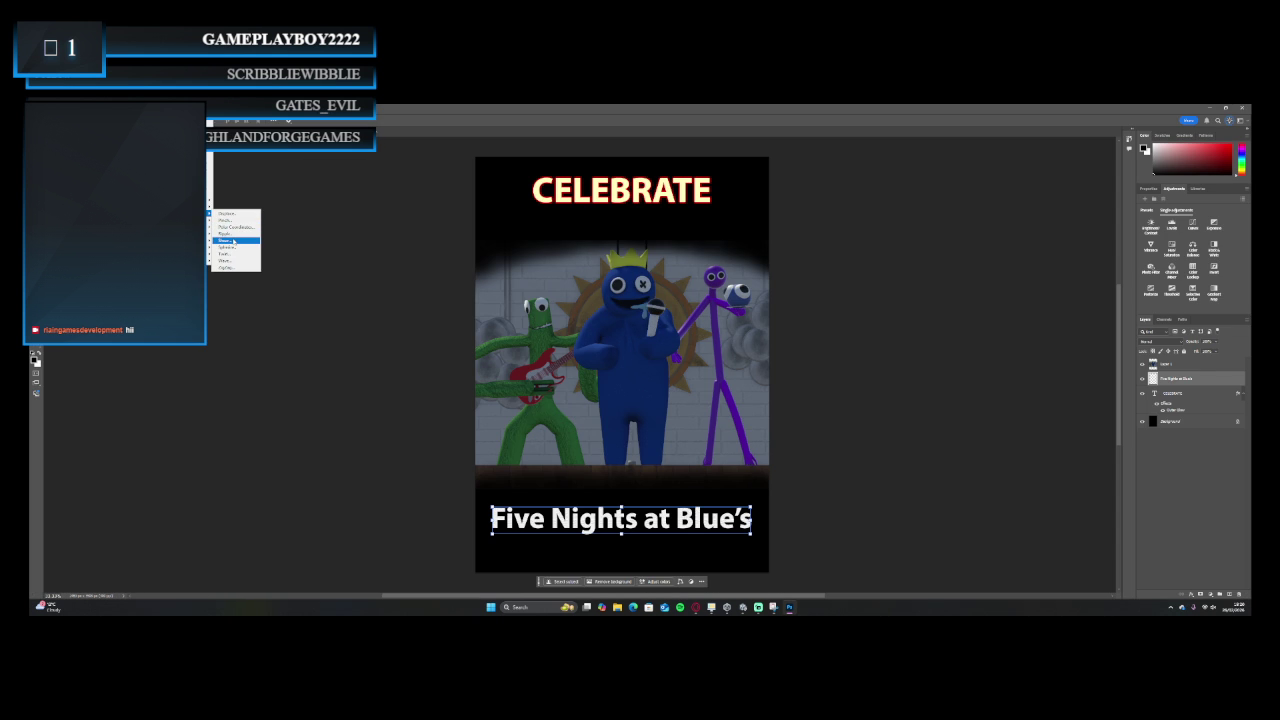
pyautogui.click(239, 241)
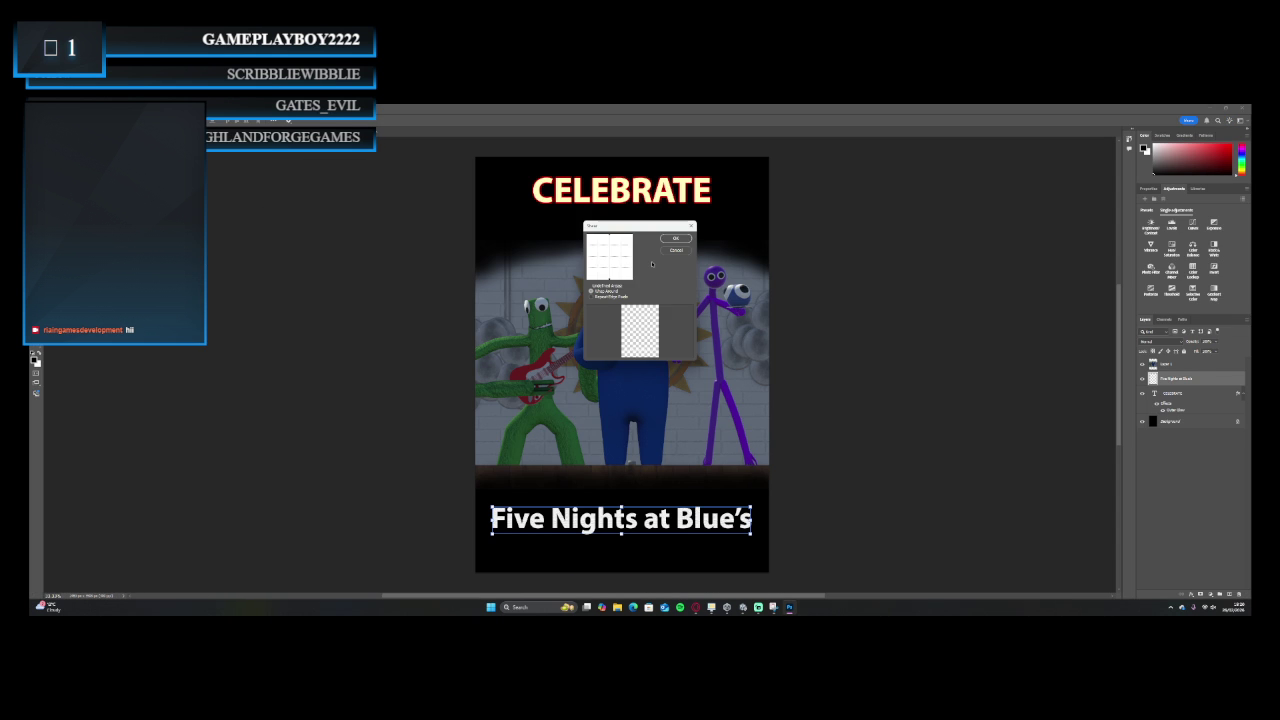
pyautogui.moveTo(609, 257); pyautogui.dragTo(616, 256)
# Apply the shear and save the poster as a Photoshop file with maximized compatibility.
pyautogui.click(676, 239)
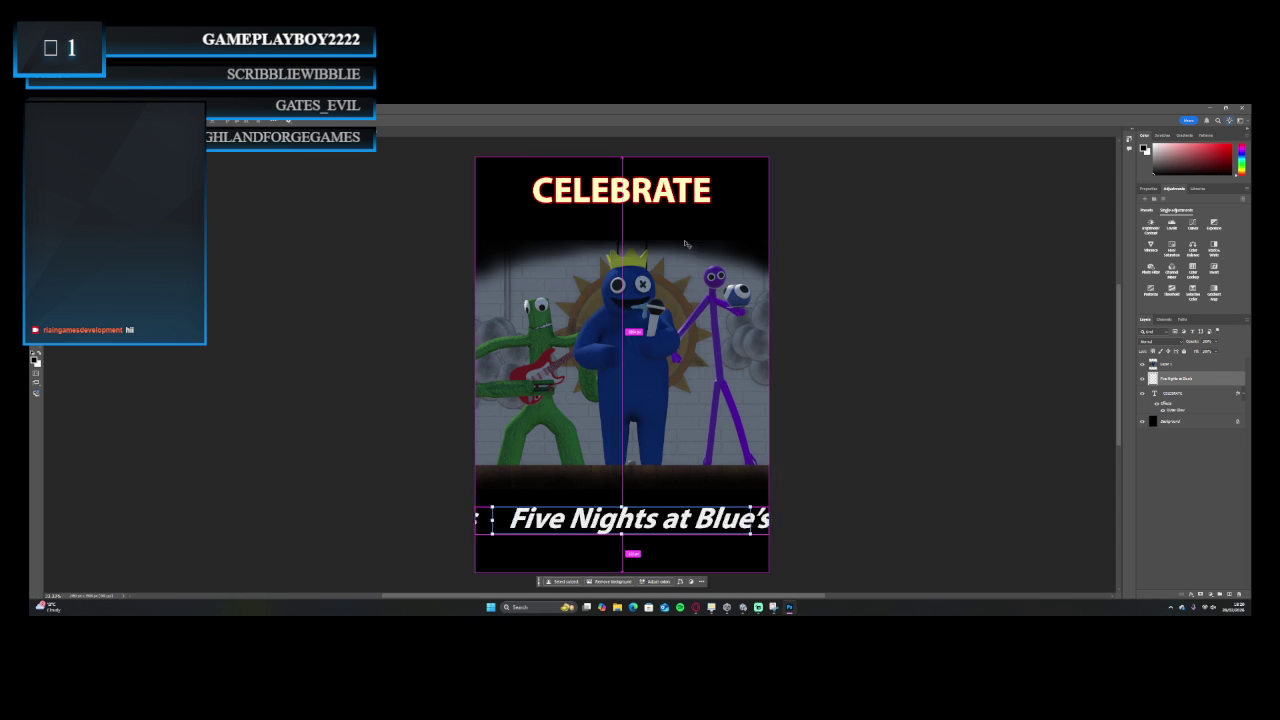
pyautogui.click(1083, 305)
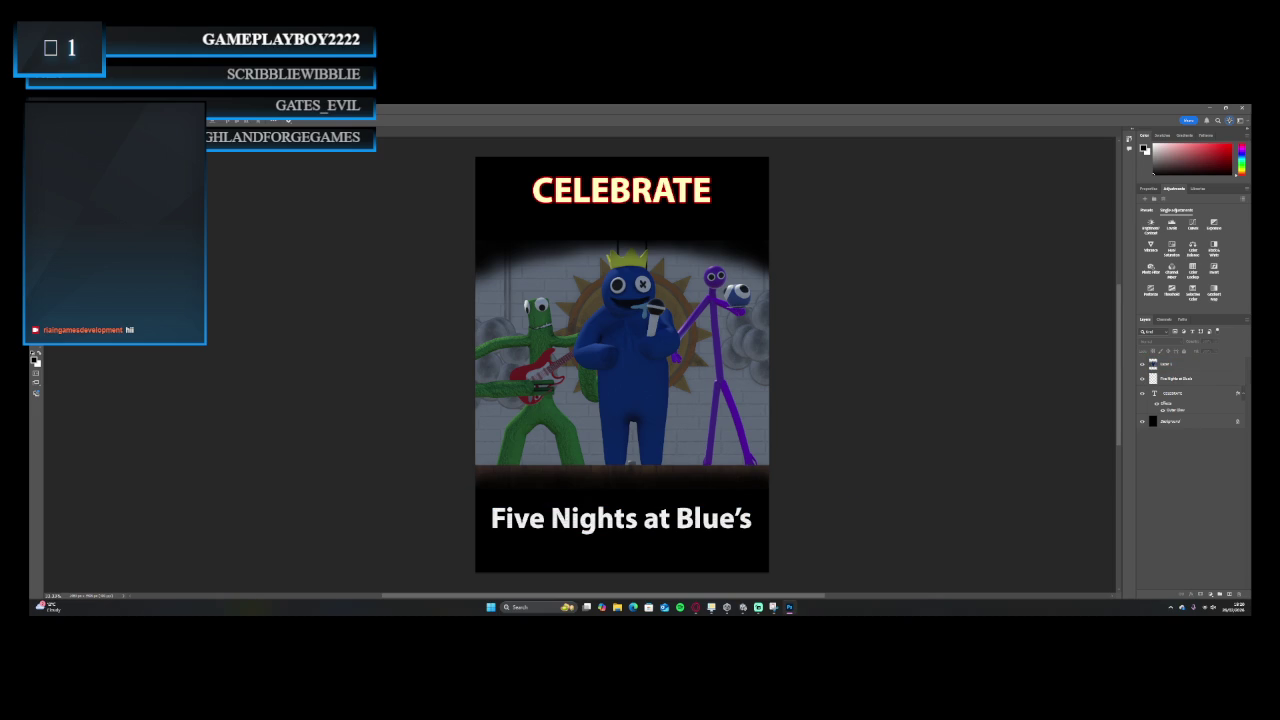
pyautogui.hotkey('ctrl', 'shift', 's')
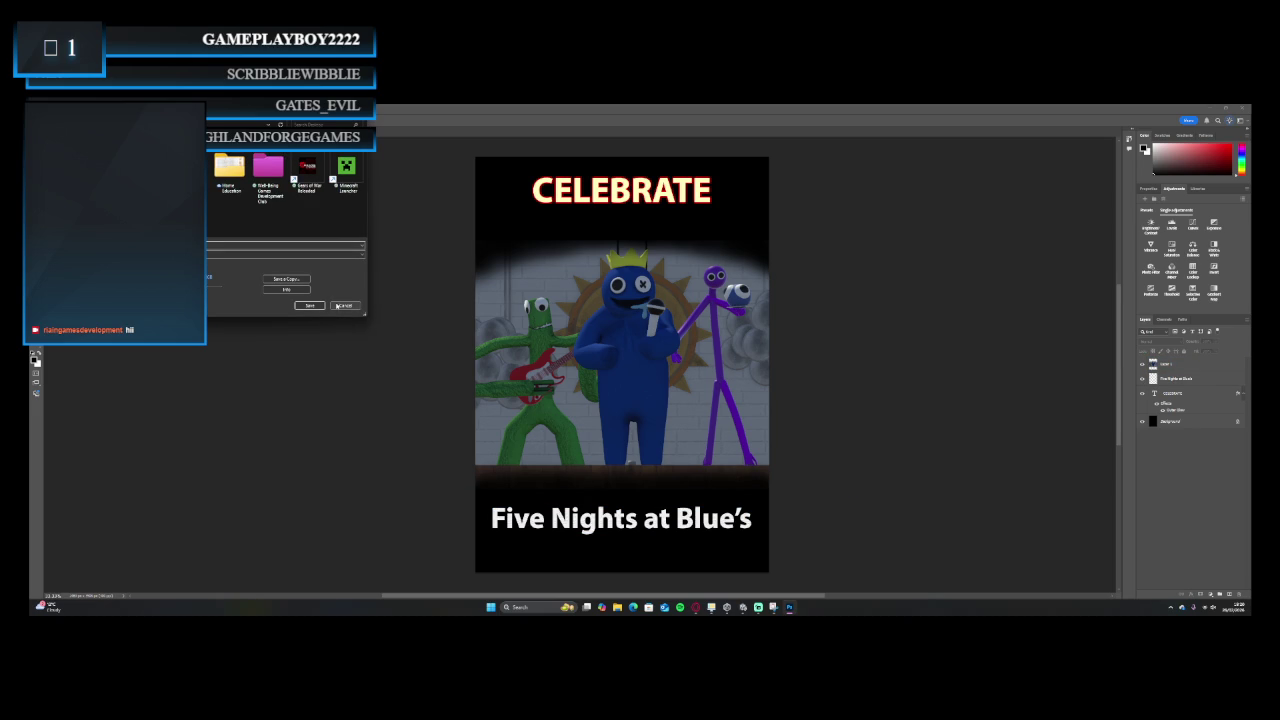
pyautogui.click(311, 306)
pyautogui.press('Return')
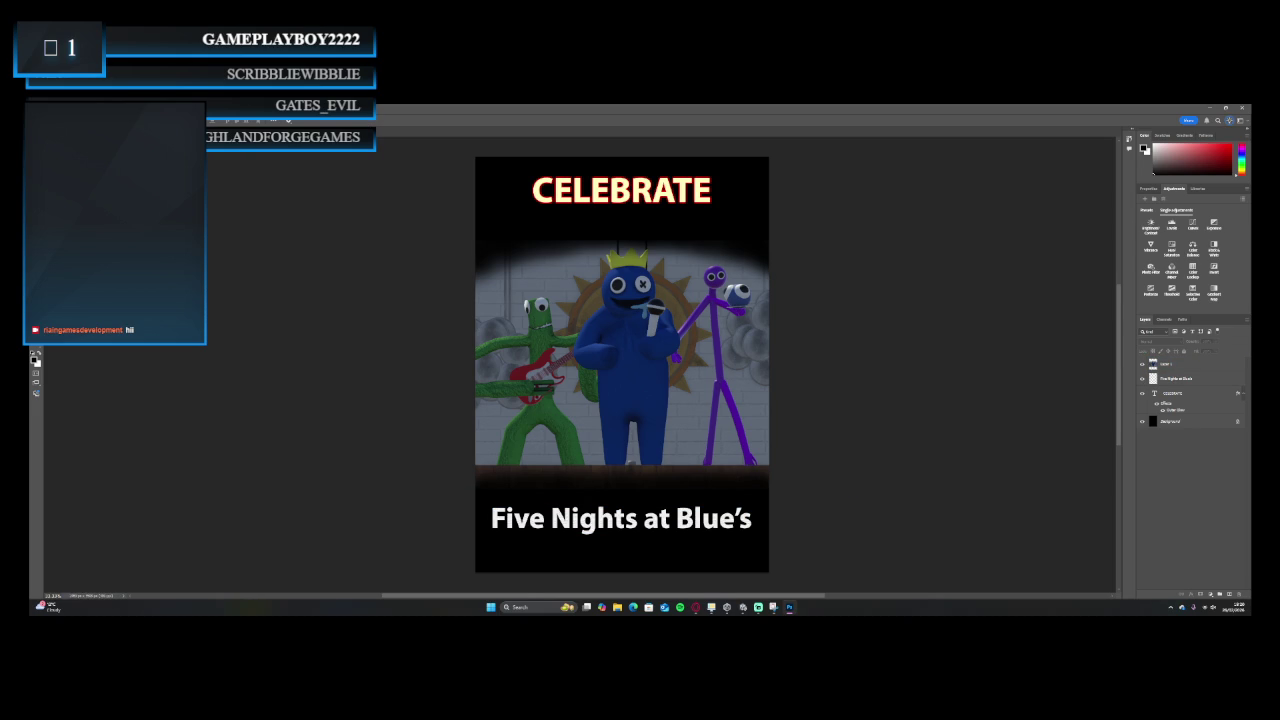
pyautogui.hotkey('alt', 'l')
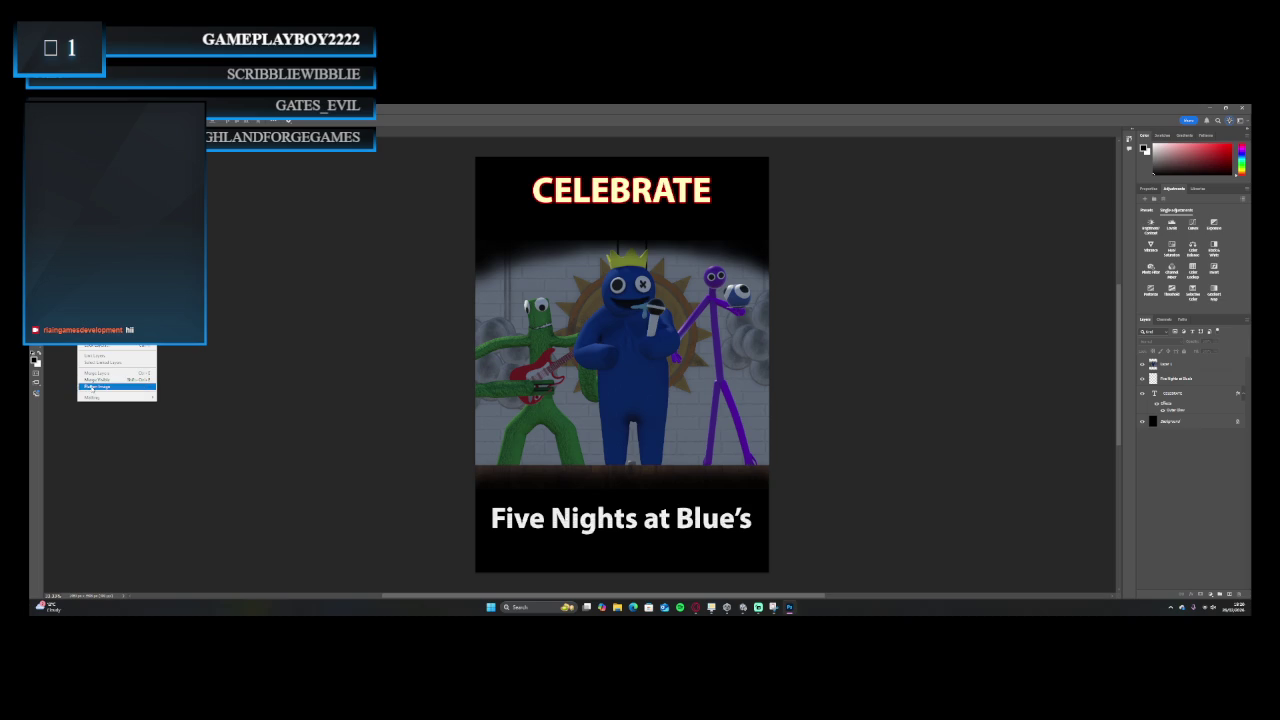
# Flatten the poster into a single background layer and start Save As.
pyautogui.click(88, 382)
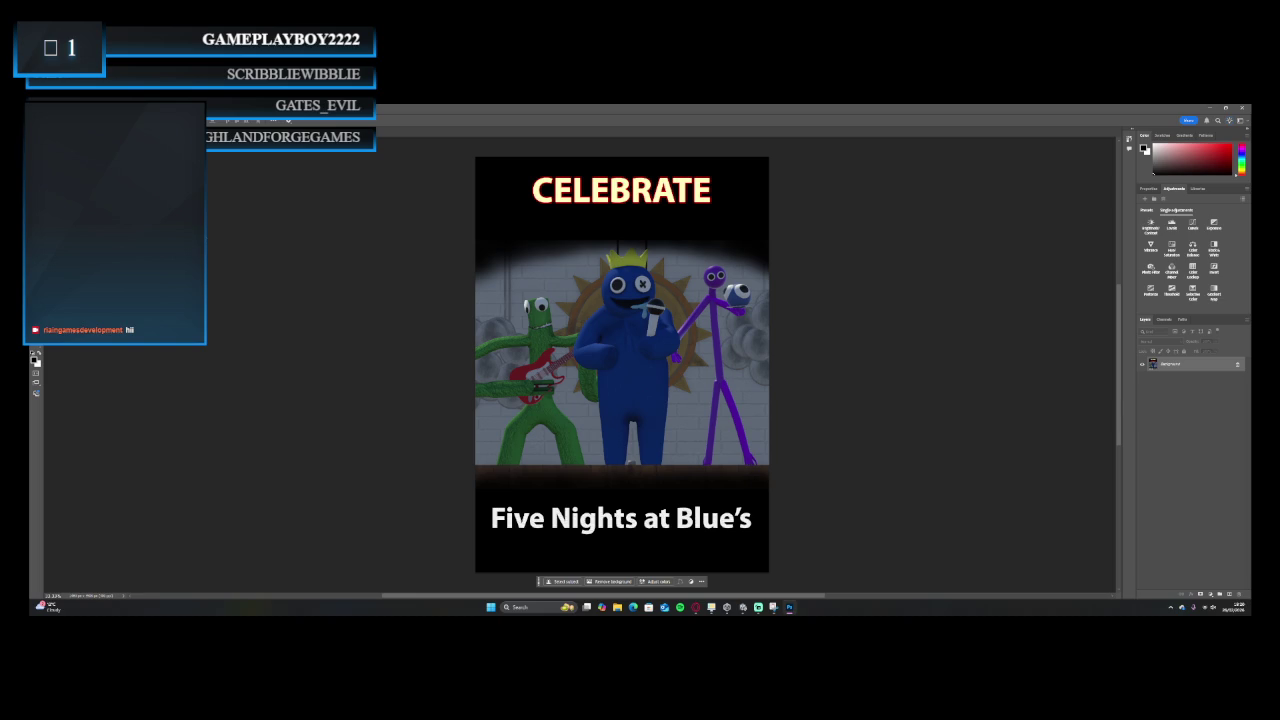
pyautogui.hotkey('ctrl', 'shift', 's')
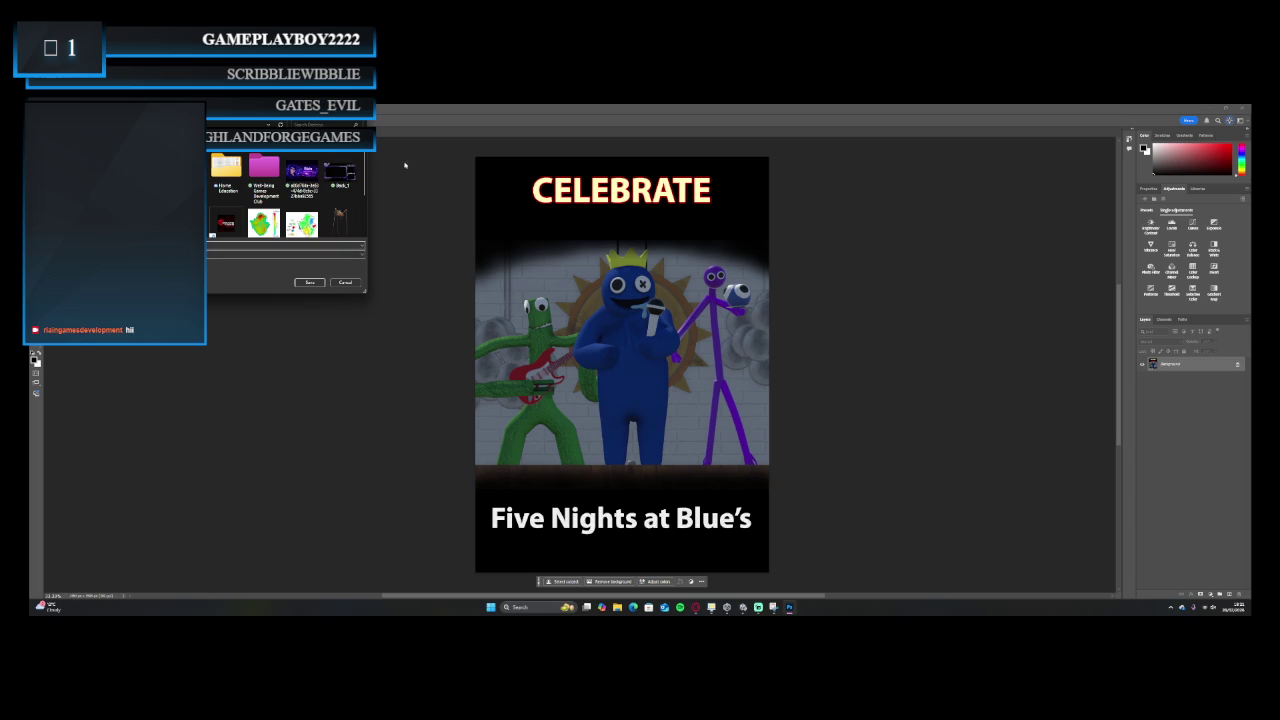
# Hide the Five Nights at Blue's title layer and flatten the poster, discarding the hidden layer.
pyautogui.click(345, 283)
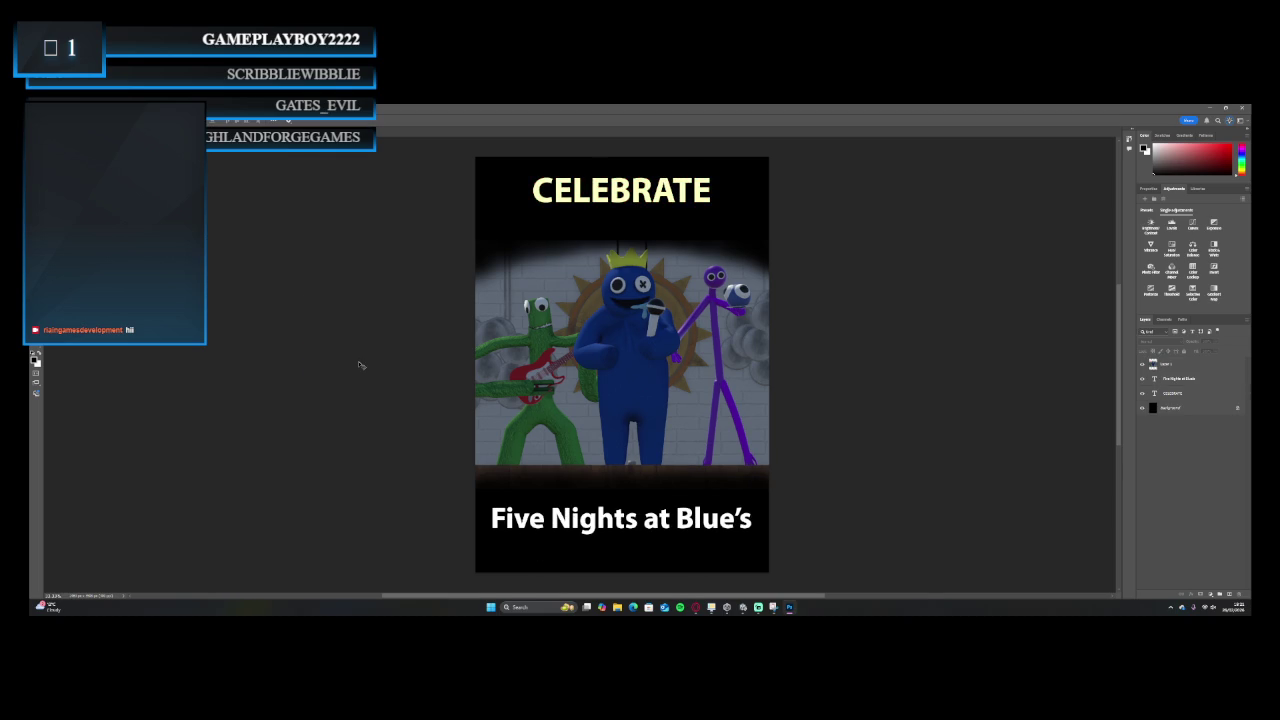
pyautogui.click(1150, 380)
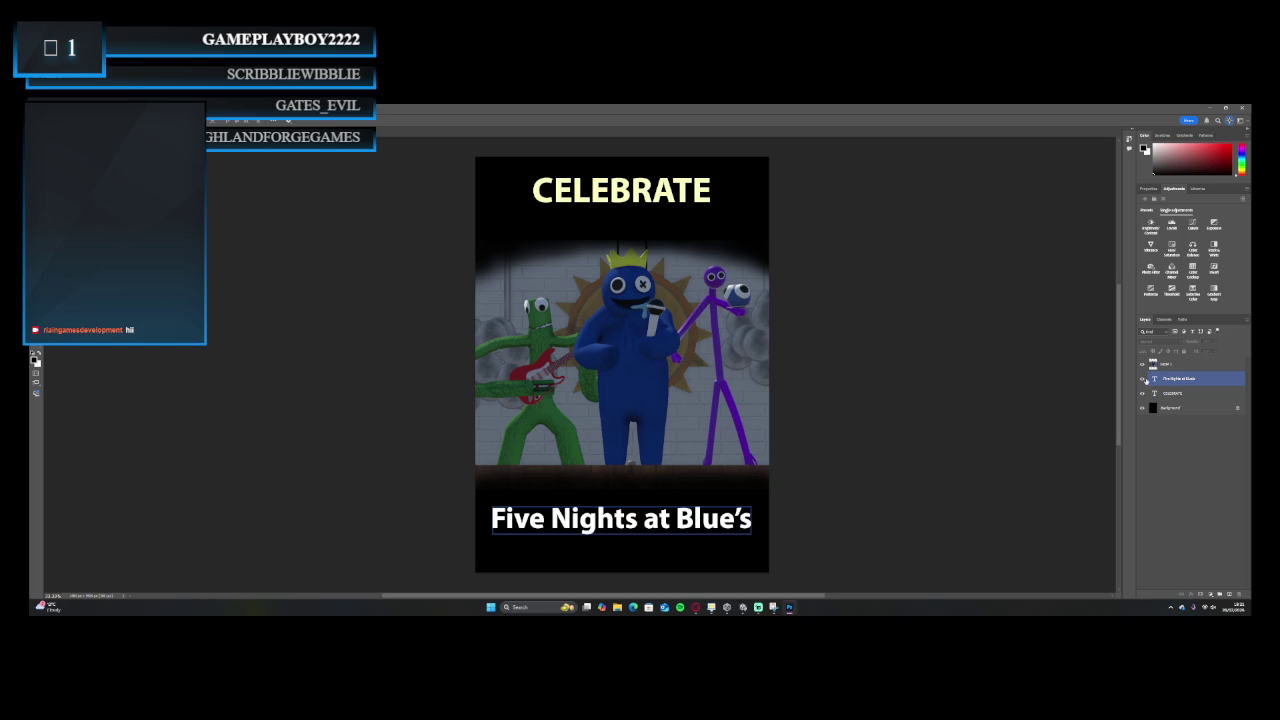
pyautogui.click(1143, 379)
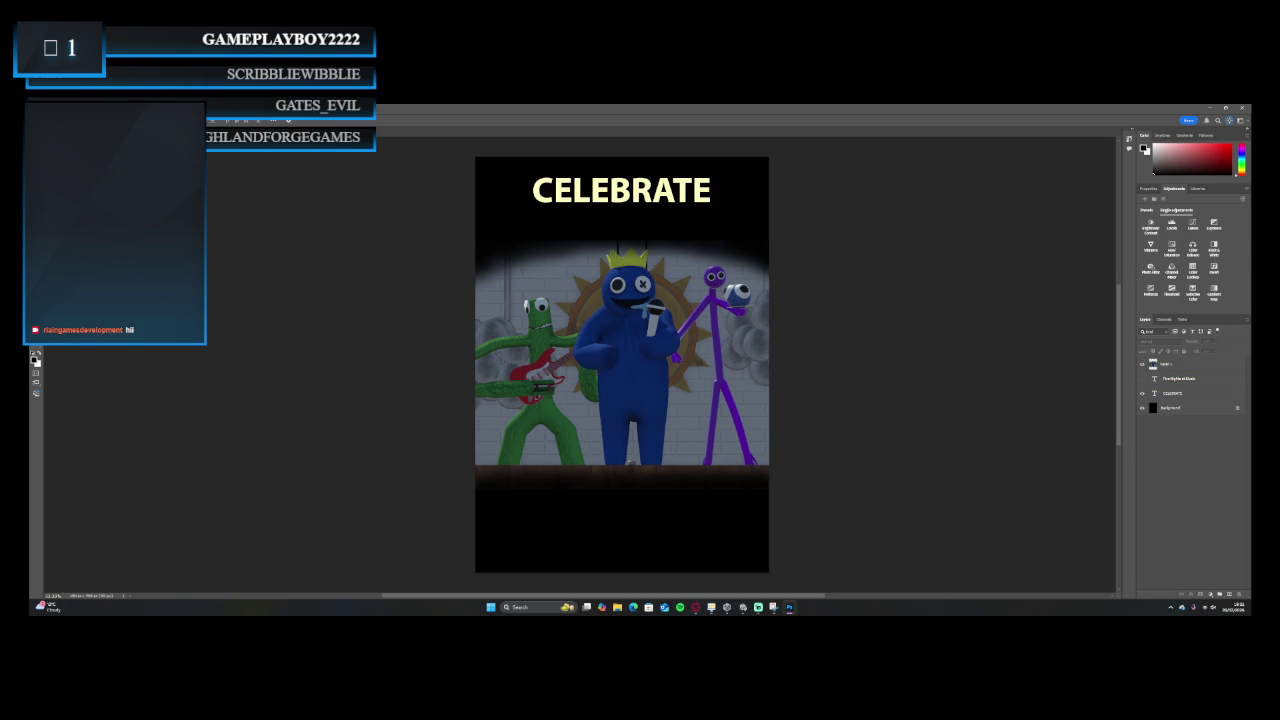
pyautogui.click(84, 111)
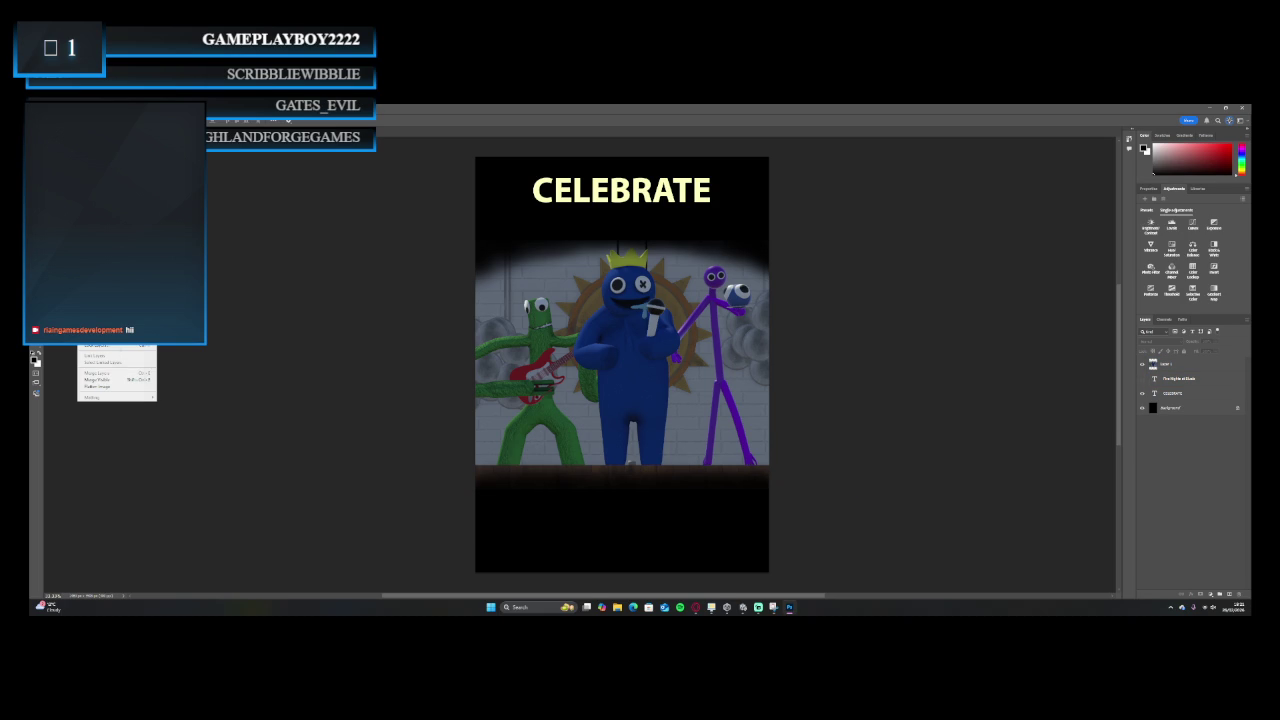
pyautogui.click(113, 387)
pyautogui.press('Return')
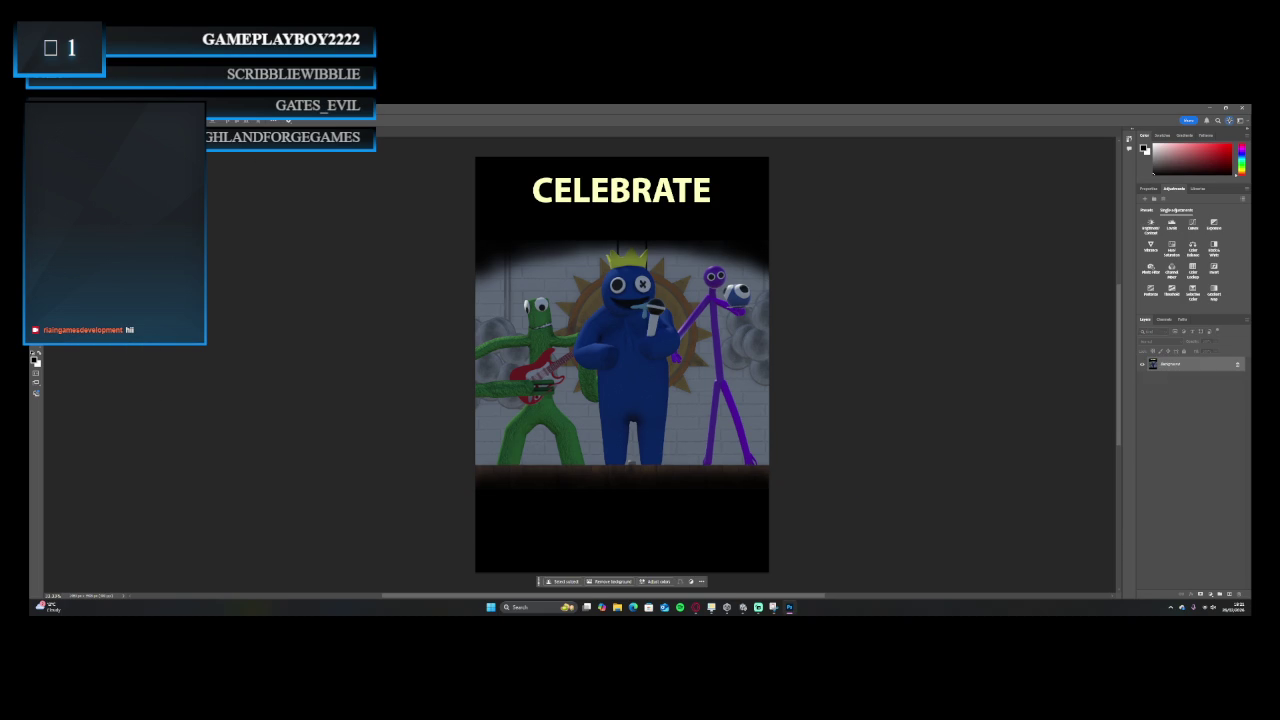
# Save the title-less flattened poster and minimize Photoshop to reveal Unity.
pyautogui.hotkey('ctrl', 'shift', 's')
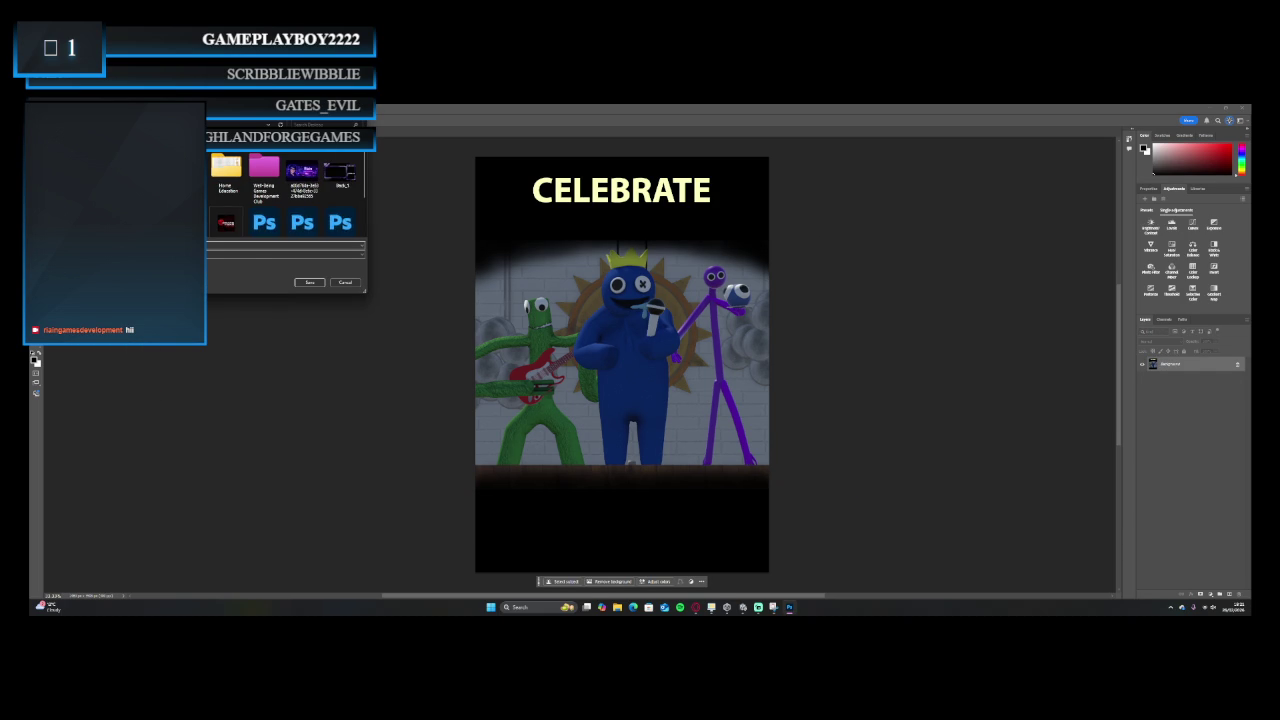
pyautogui.click(318, 283)
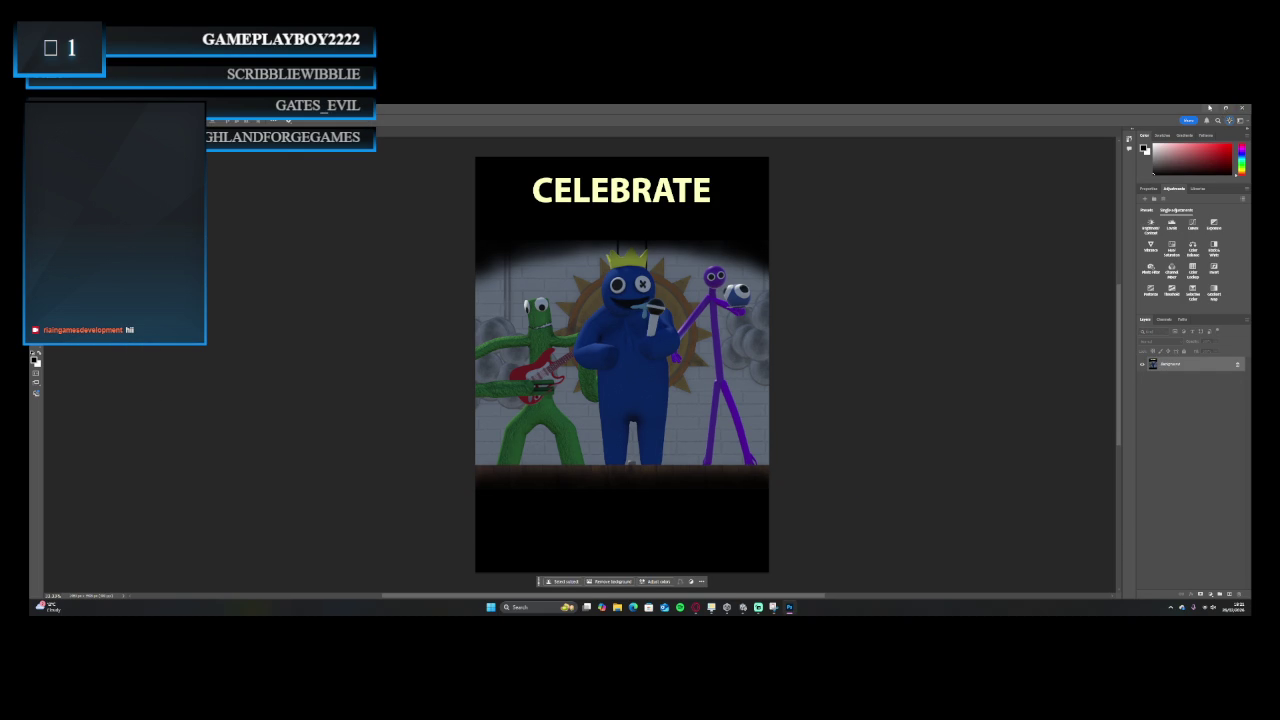
pyautogui.click(1209, 108)
pyautogui.click(1082, 241)
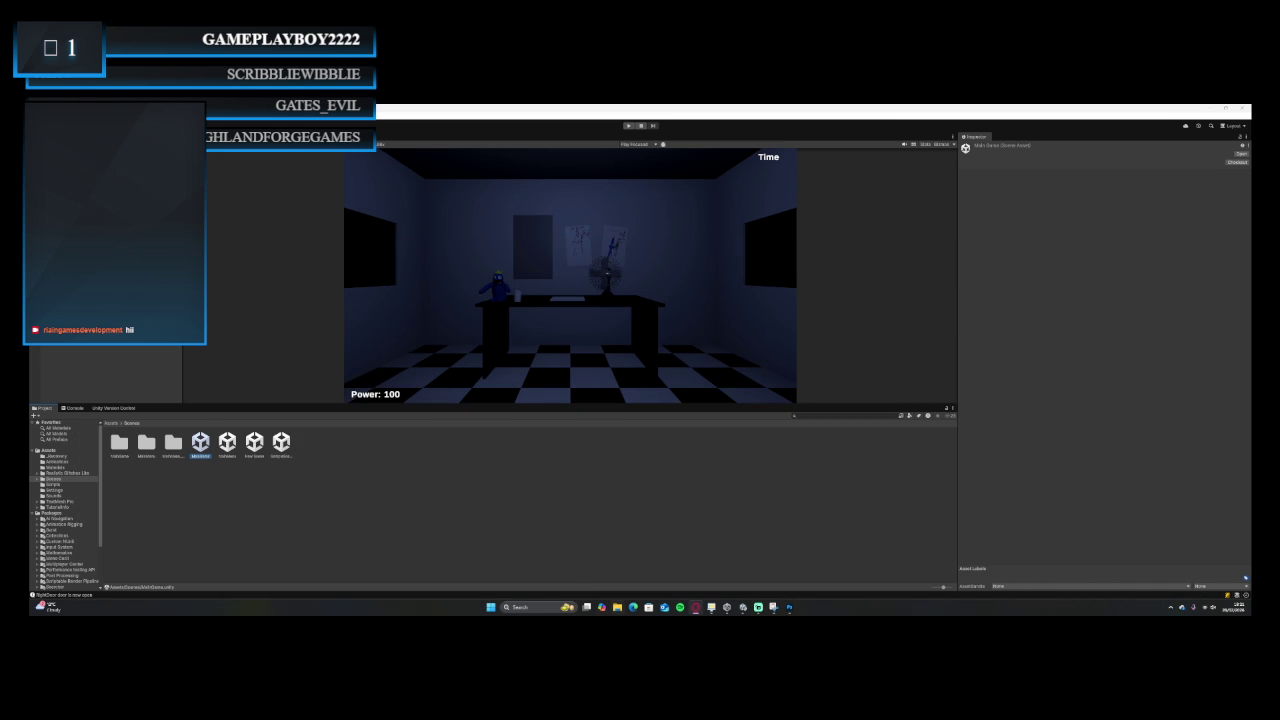
# Open a File Explorer window from the Windows taskbar.
pyautogui.click(617, 607)
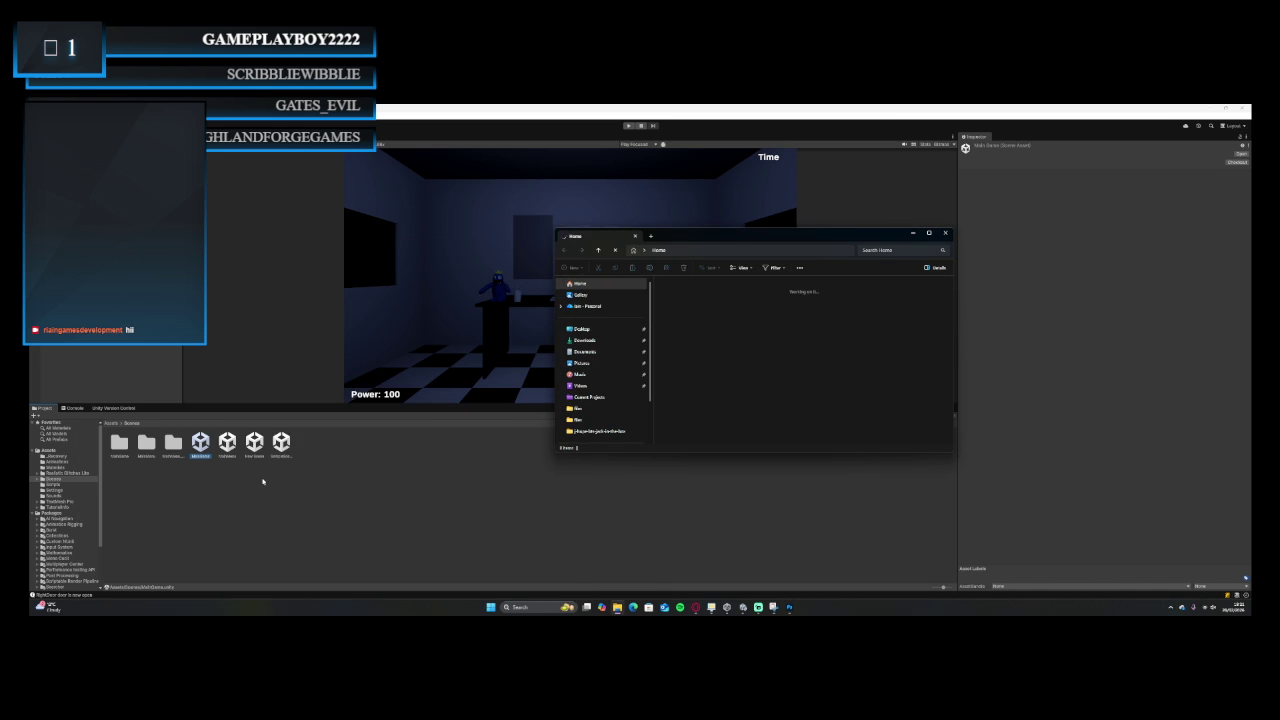
# Locate Untitled-1 on the Desktop, open it briefly, then return to the Unity editor.
pyautogui.click(616, 331)
pyautogui.scroll(-1, 836, 378)
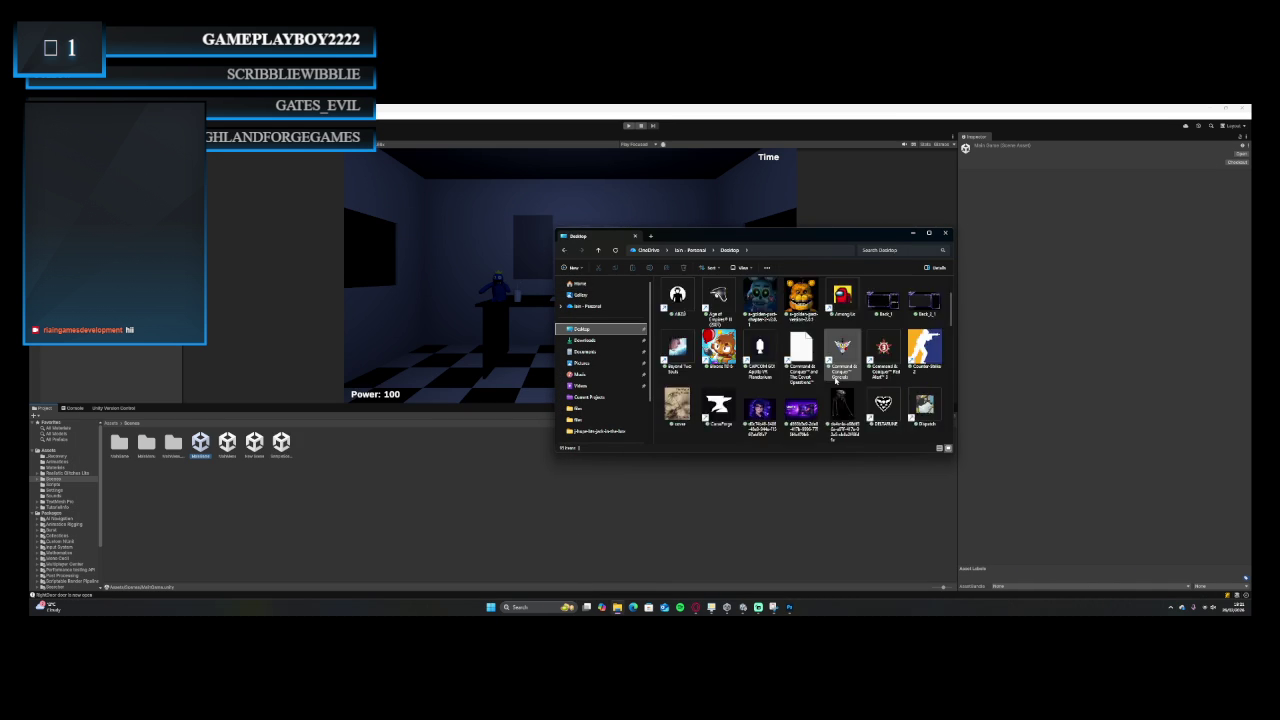
pyautogui.scroll(-3, 836, 378)
pyautogui.scroll(-5, 836, 378)
pyautogui.click(884, 370)
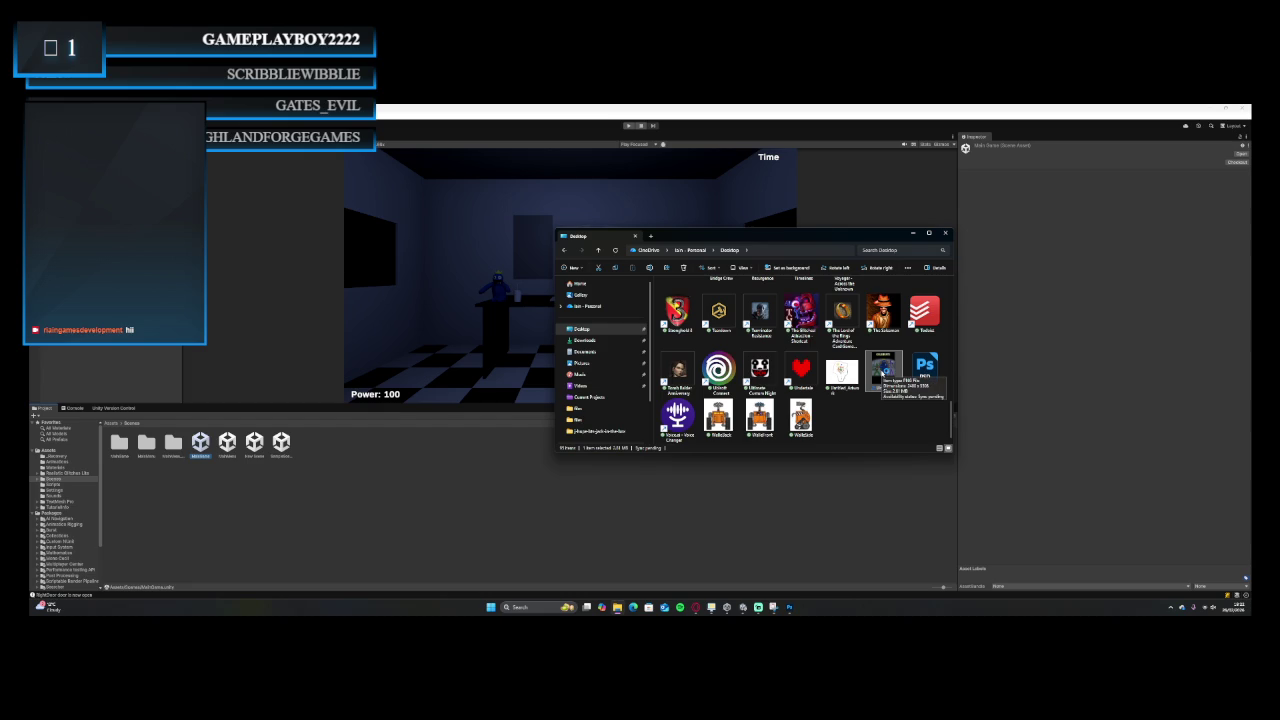
pyautogui.doubleClick(880, 372)
pyautogui.hotkey('alt', 'Tab')
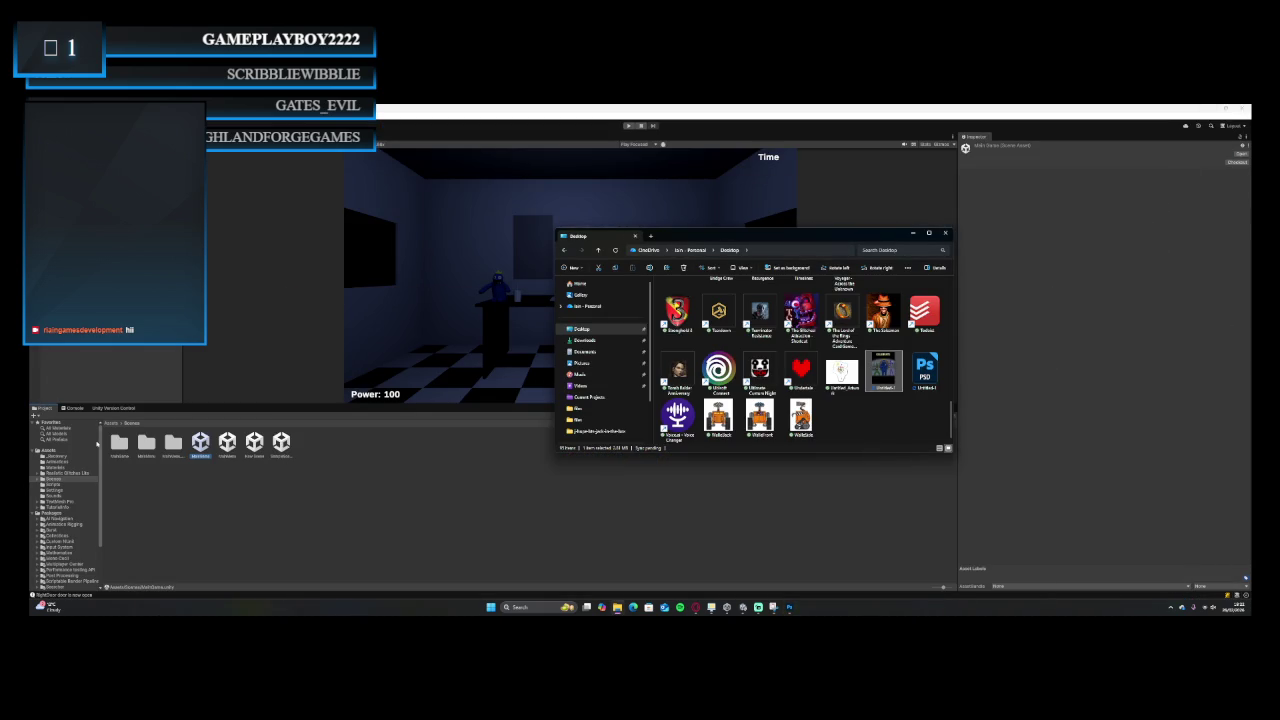
pyautogui.click(48, 451)
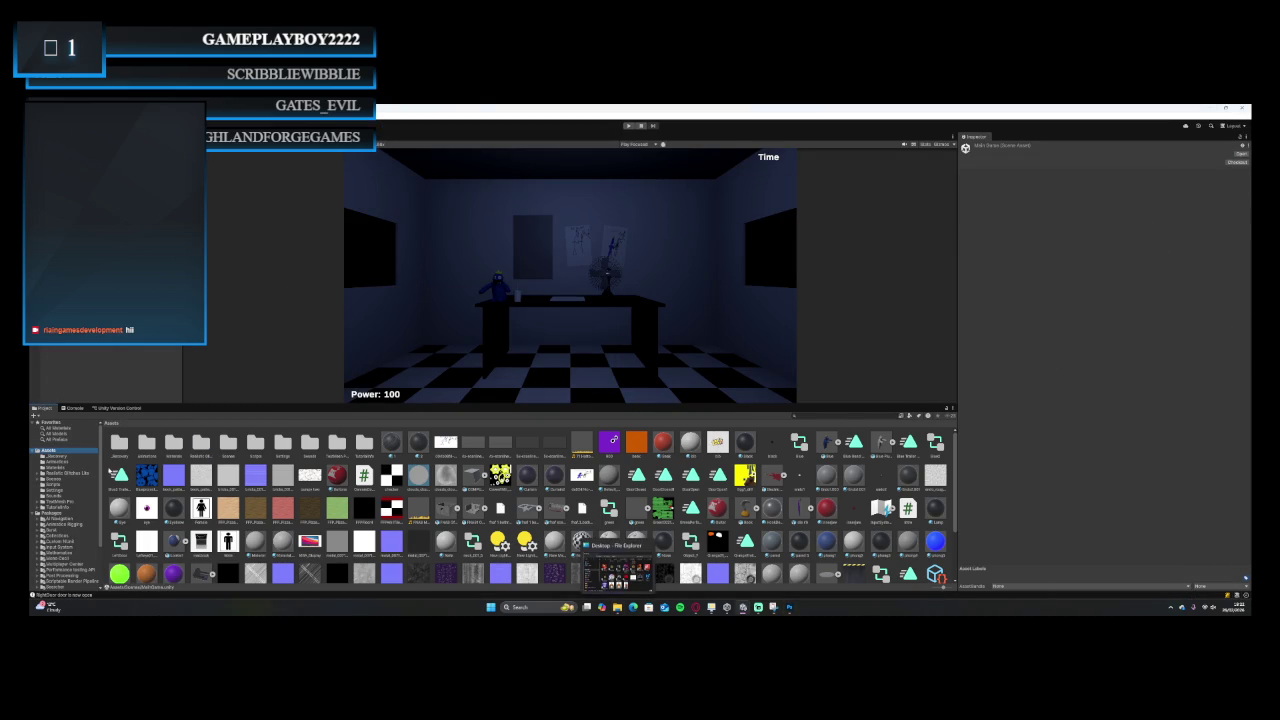
# Import the Desktop's Untitled-1 image into Assets using Import New Asset.
pyautogui.rightClick(132, 459)
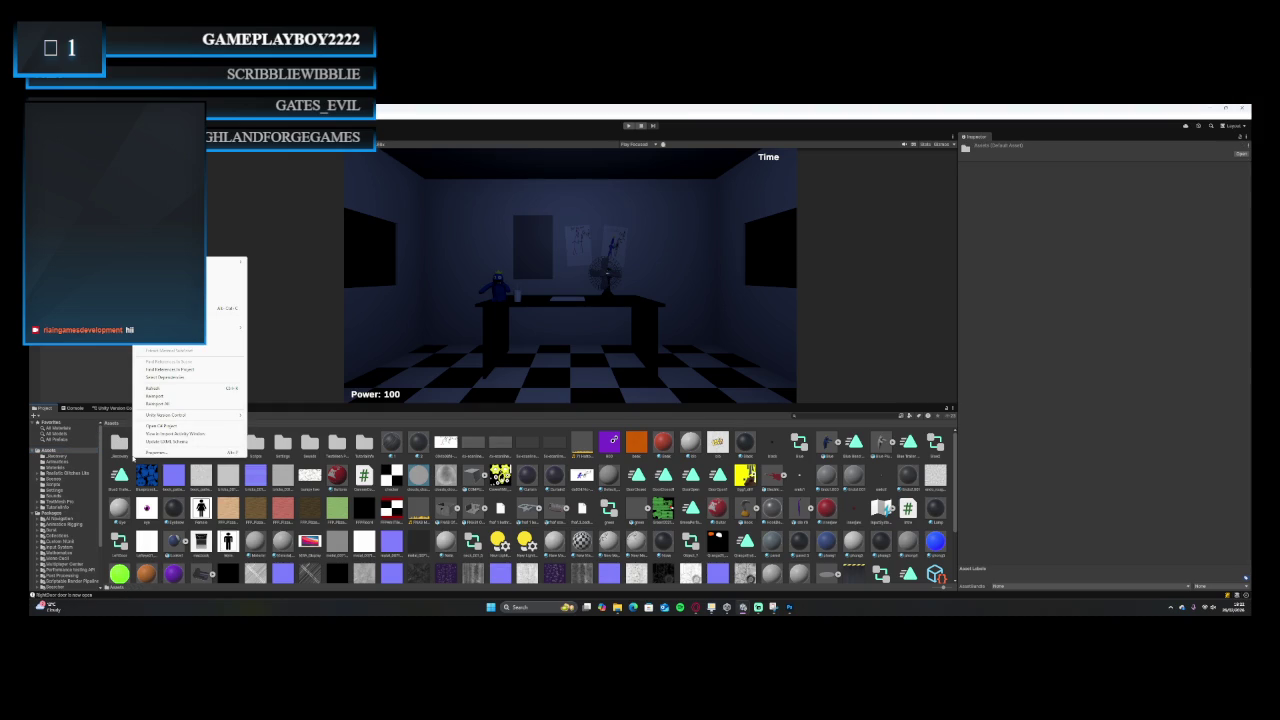
pyautogui.click(617, 606)
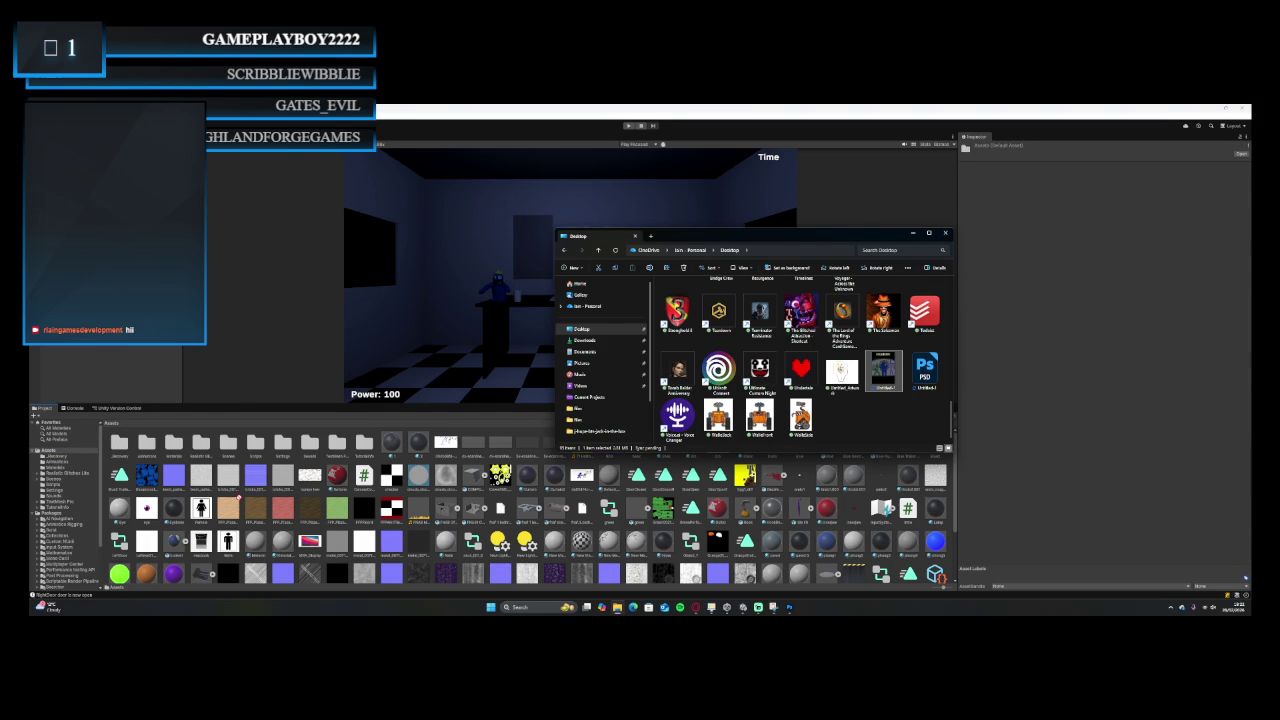
pyautogui.click(241, 498)
pyautogui.rightClick(242, 497)
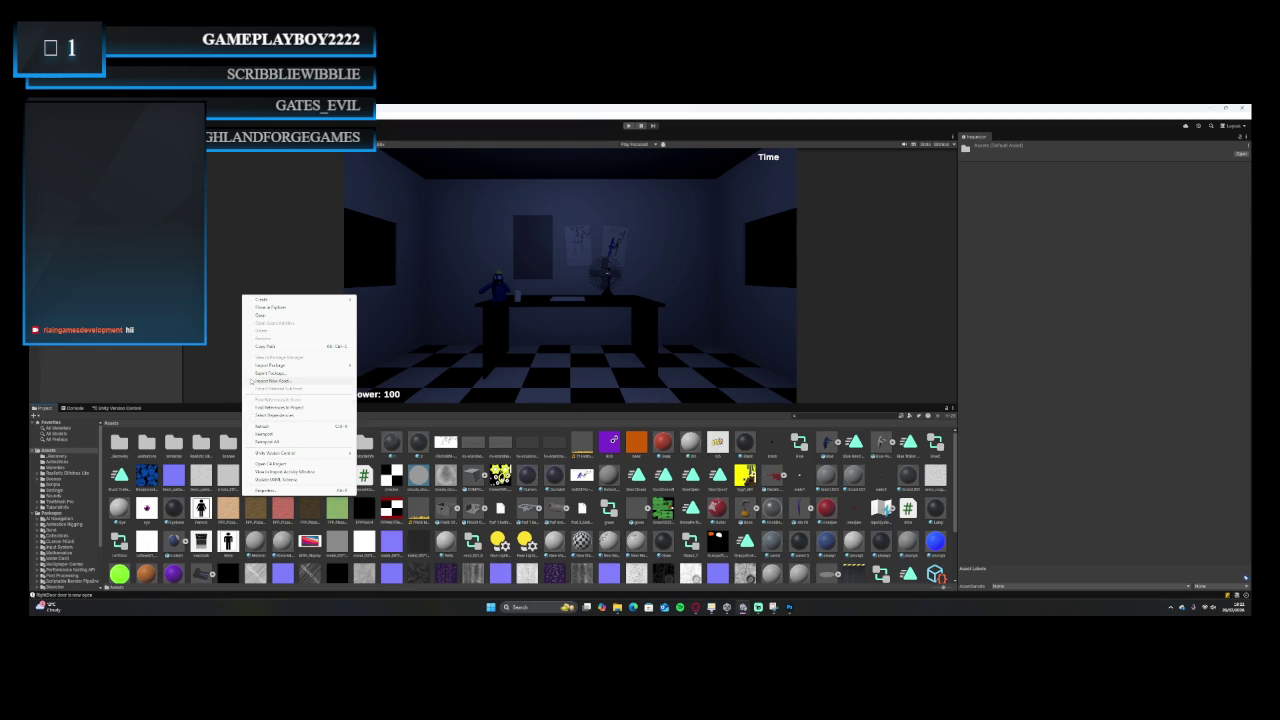
pyautogui.click(251, 380)
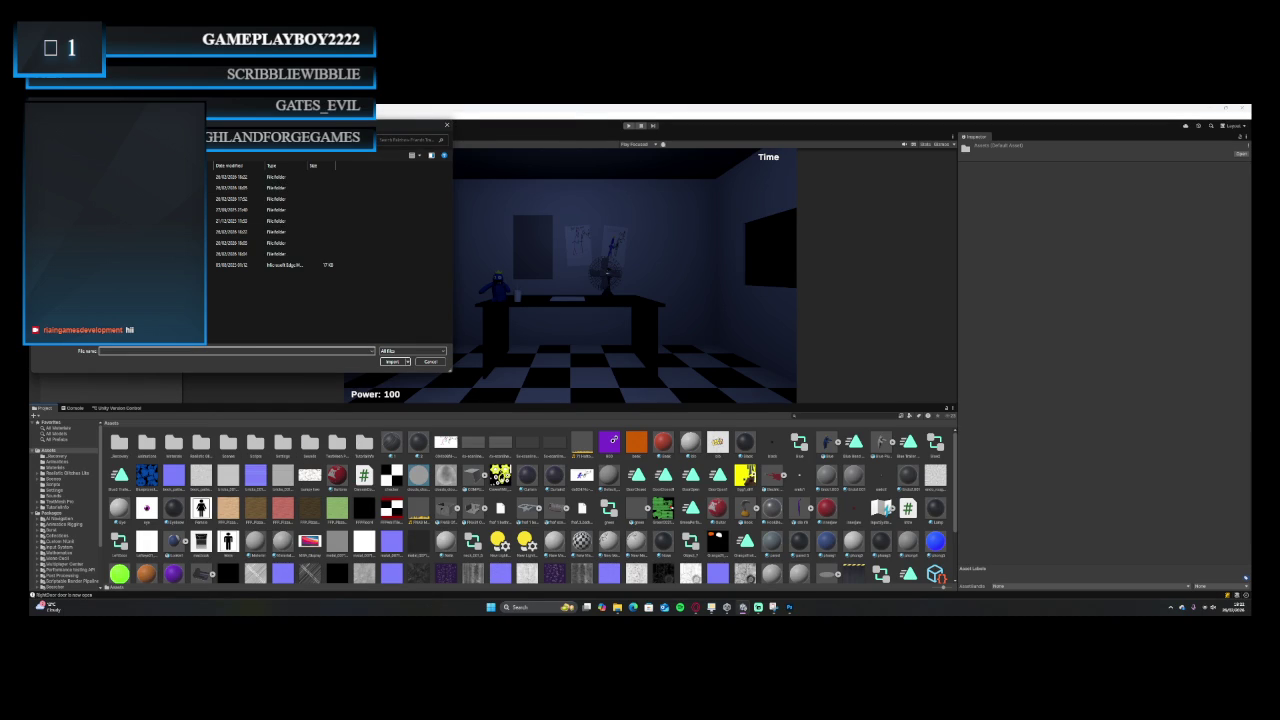
pyautogui.click(70, 175)
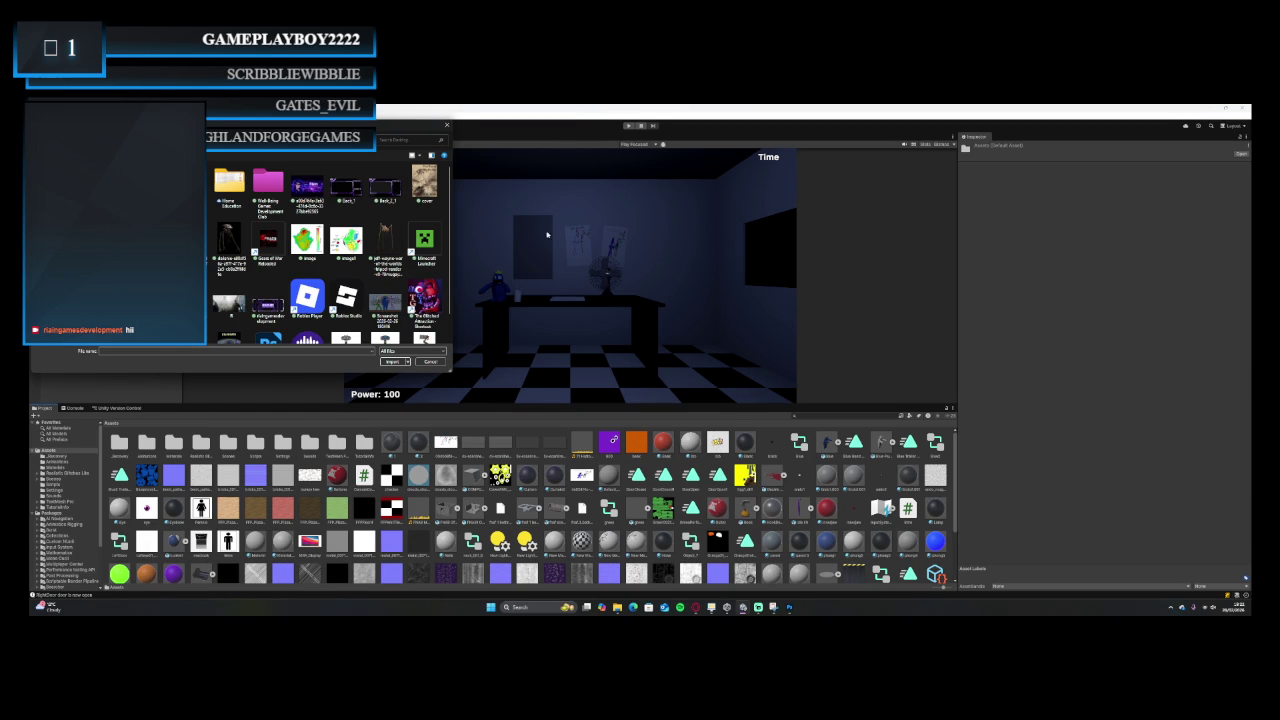
pyautogui.scroll(-1, 331, 252)
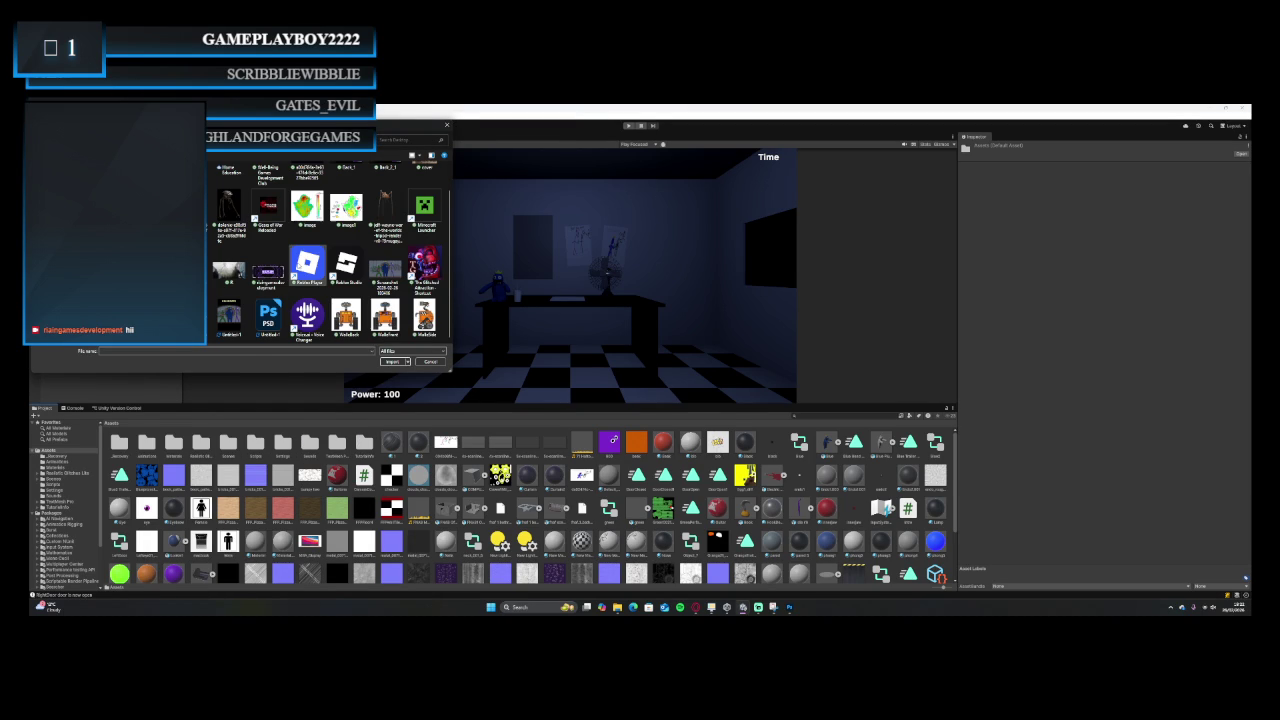
pyautogui.doubleClick(240, 316)
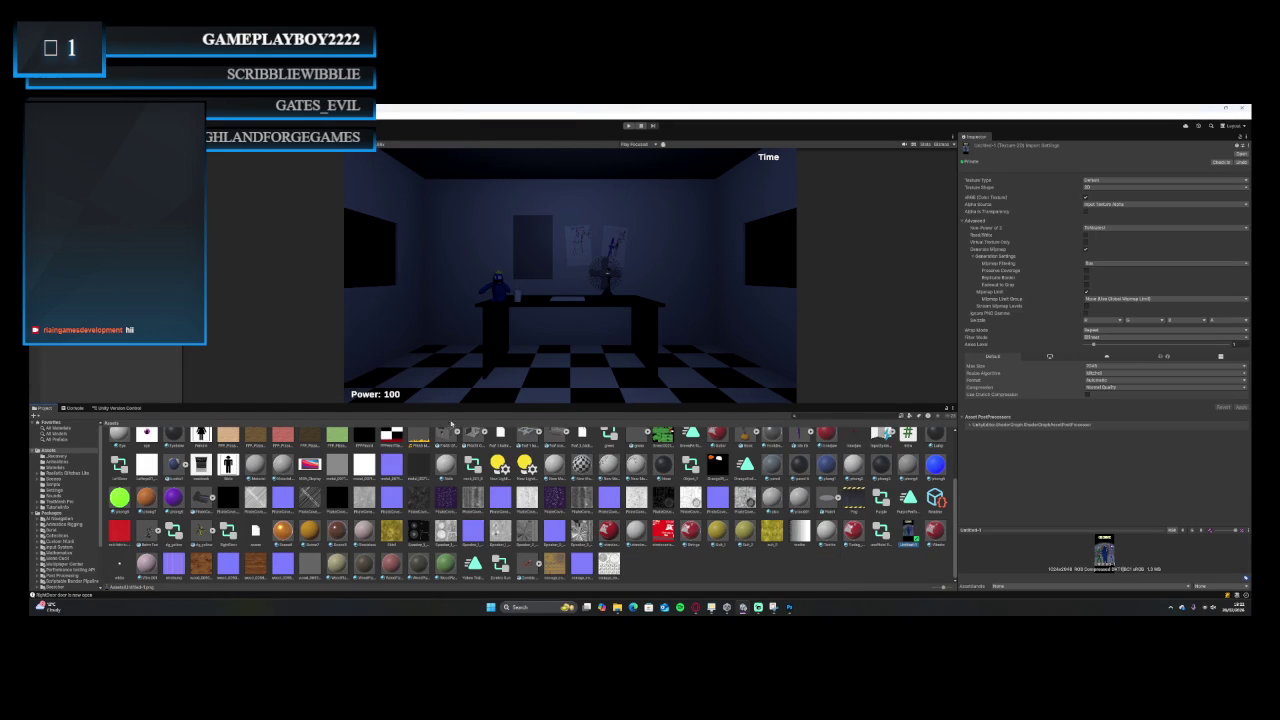
pyautogui.click(790, 607)
# Return to the CELEBRATE poster document in Photoshop with its separate text layers.
pyautogui.click(790, 607)
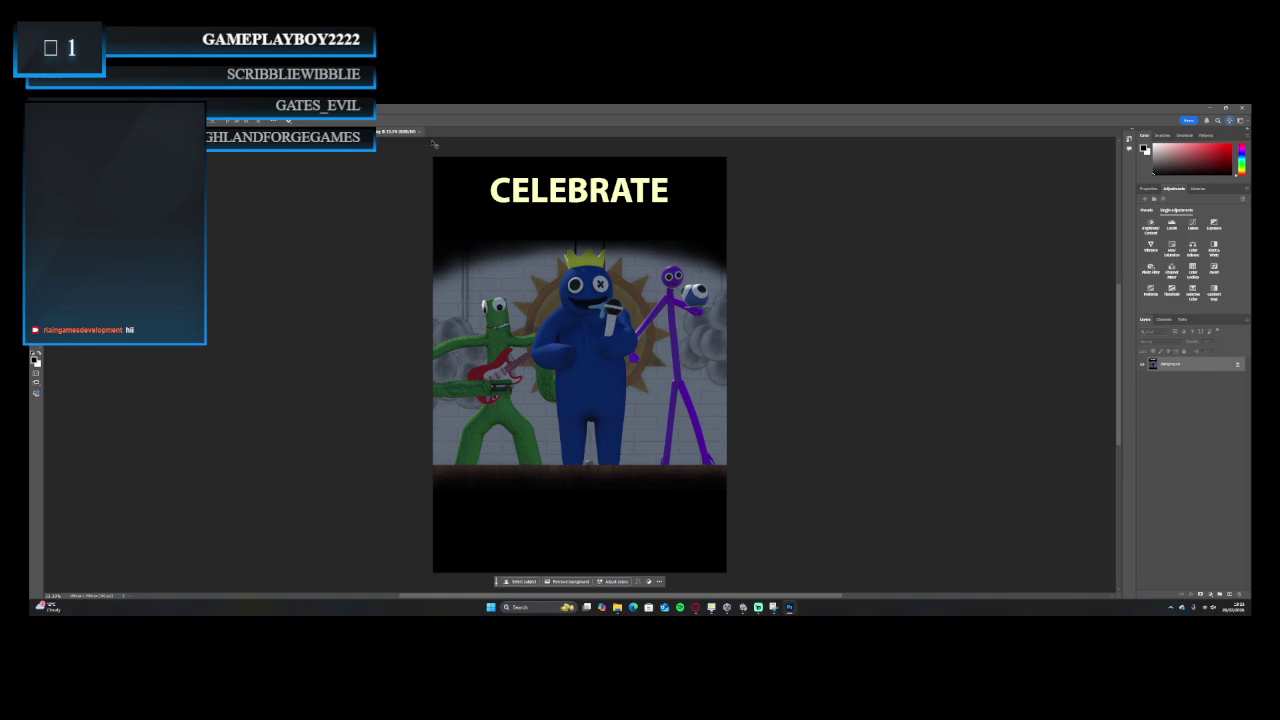
pyautogui.hscroll(-2, 796, 184)
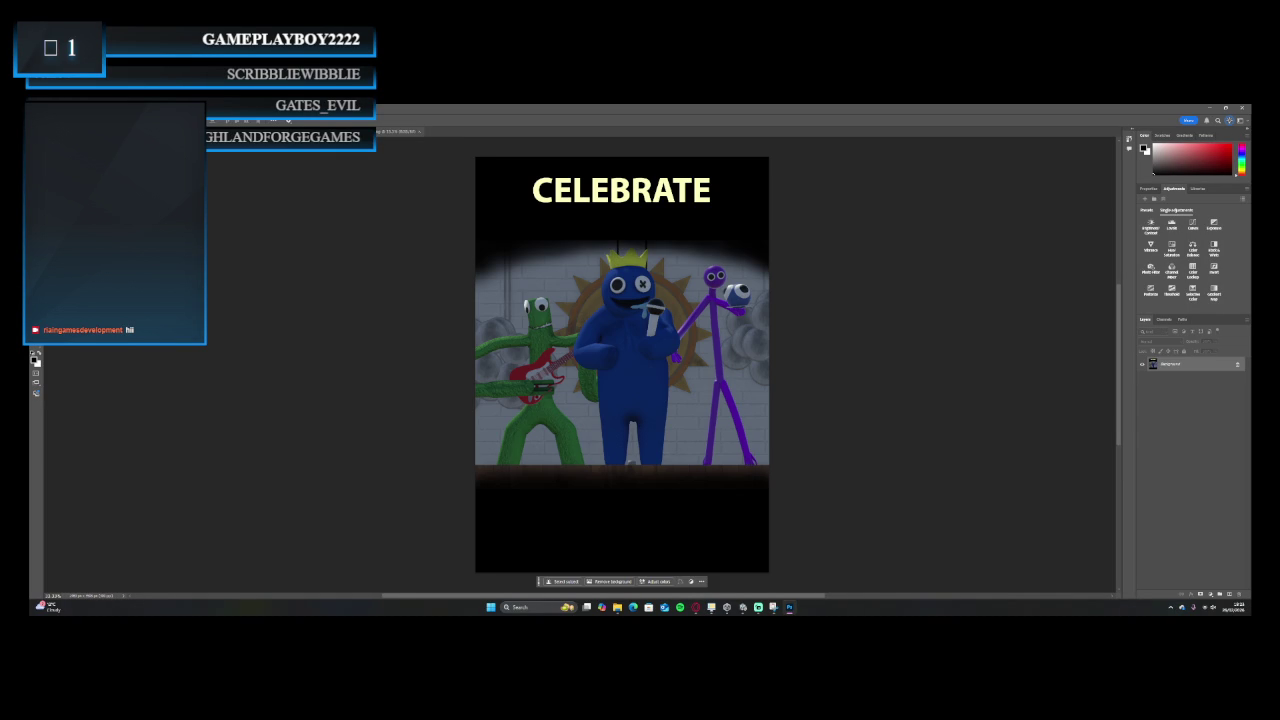
pyautogui.hscroll(2, 421, 133)
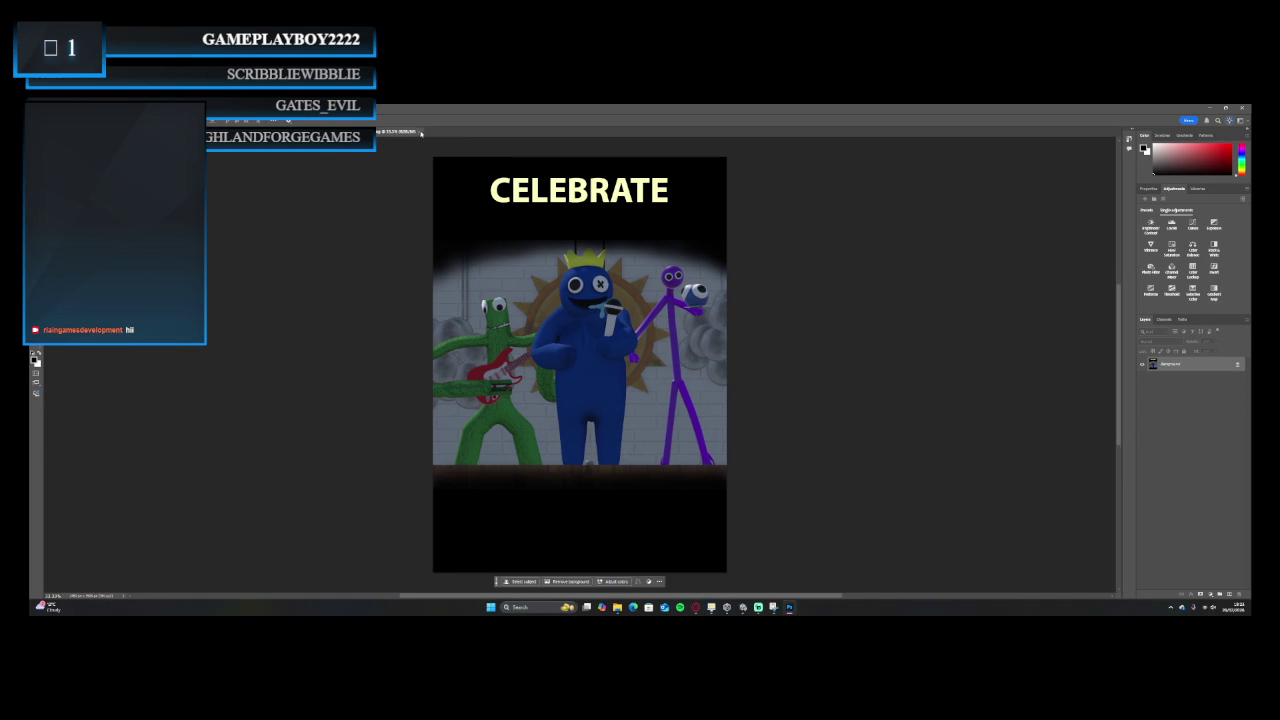
pyautogui.click(421, 133)
pyautogui.hotkey('ctrl', 'Tab')
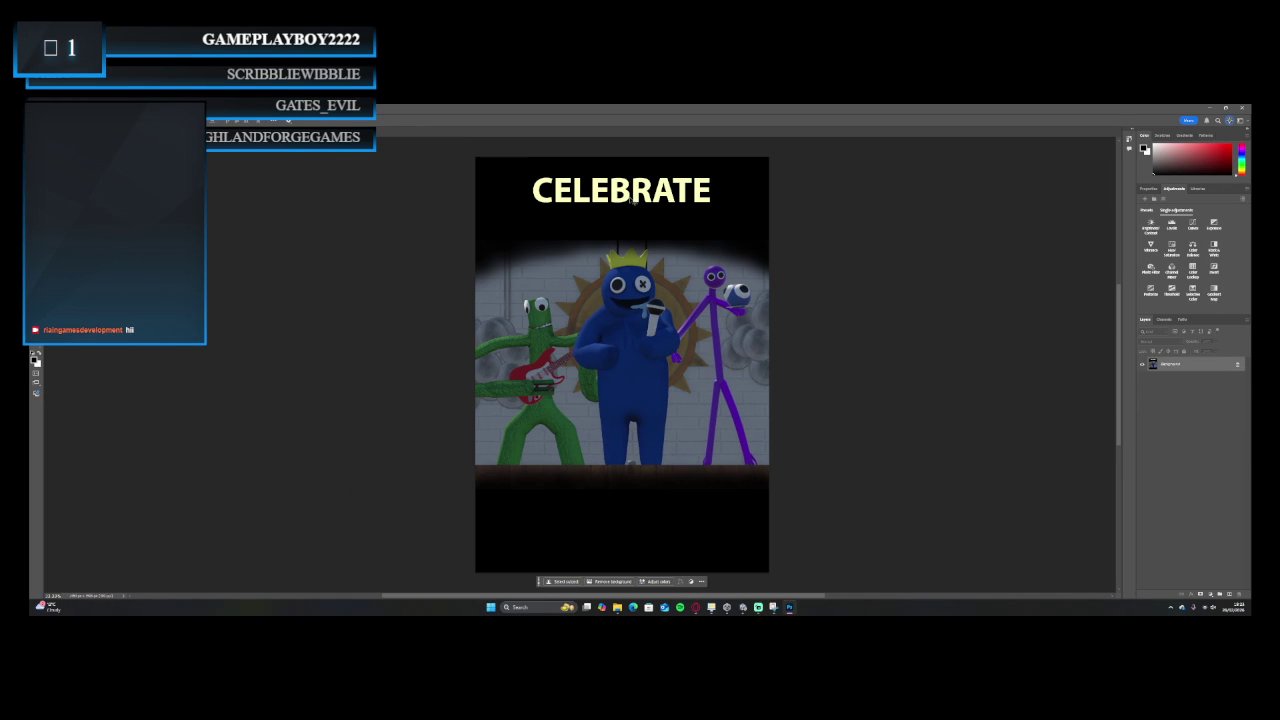
pyautogui.click(1175, 393)
# Add an Outer Glow to the CELEBRATE text layer through Blending Options, then deselect it.
pyautogui.rightClick(1194, 398)
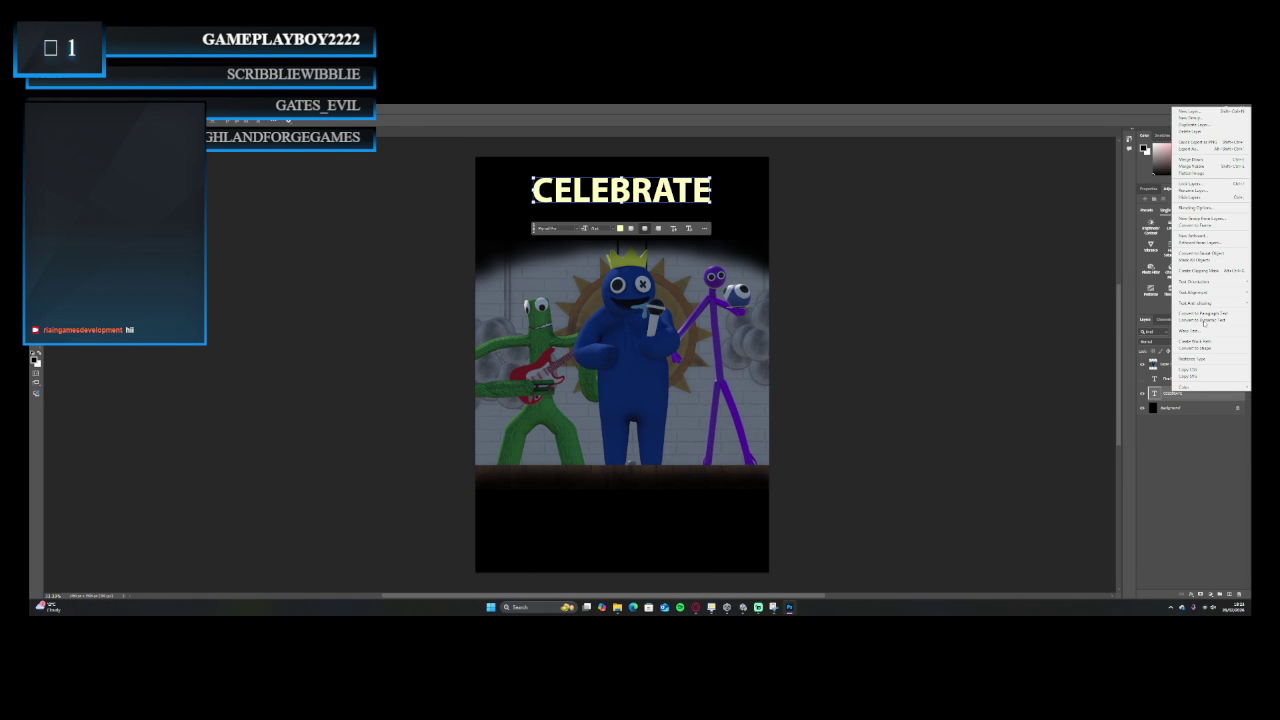
pyautogui.click(1195, 207)
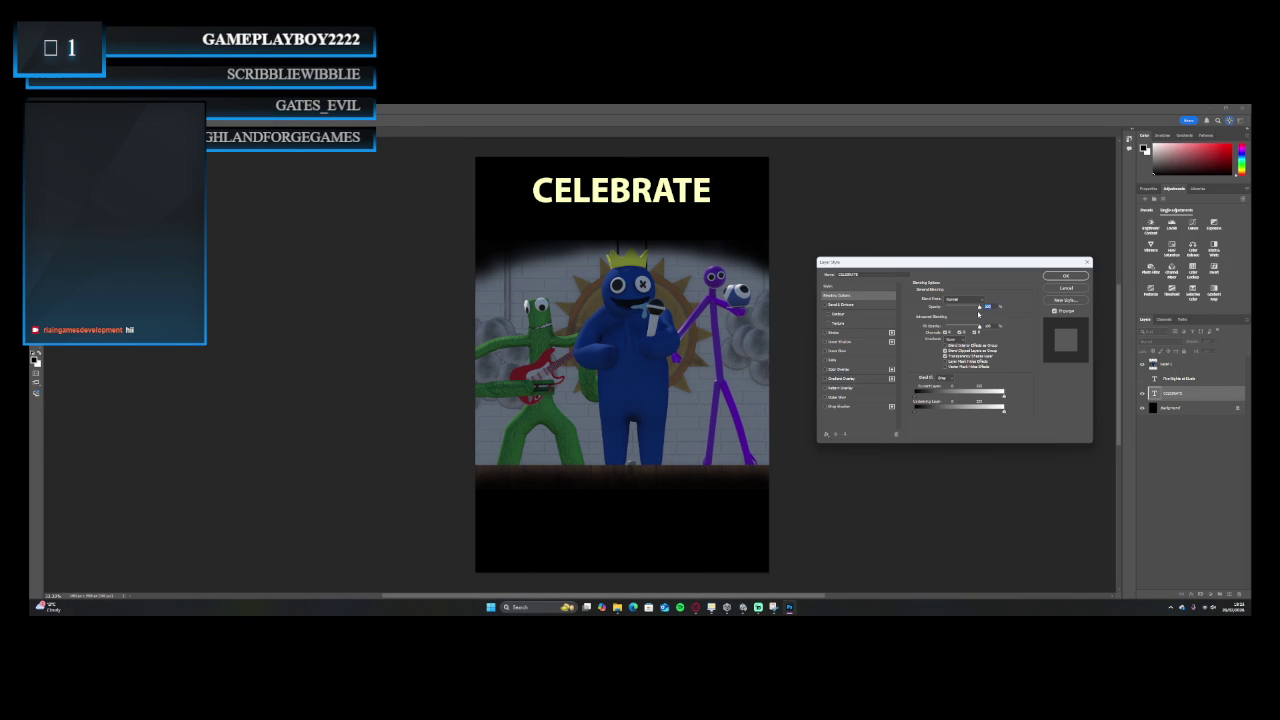
pyautogui.click(836, 397)
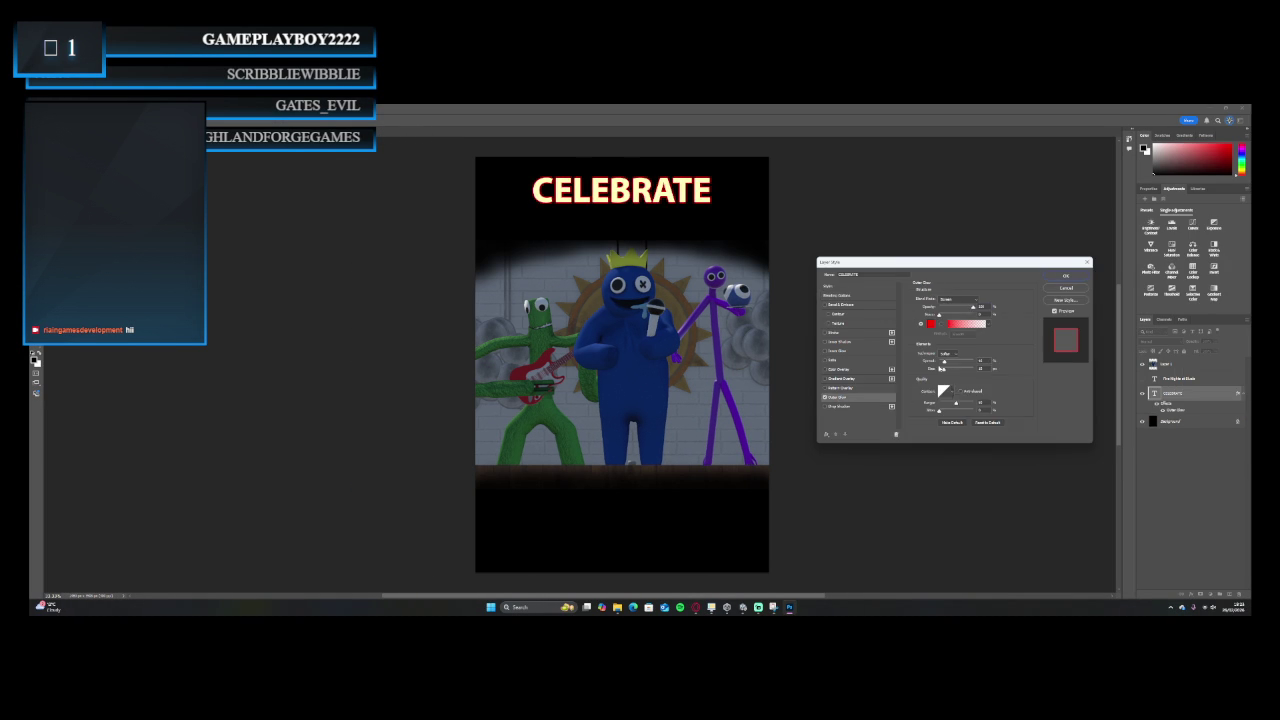
pyautogui.click(1067, 276)
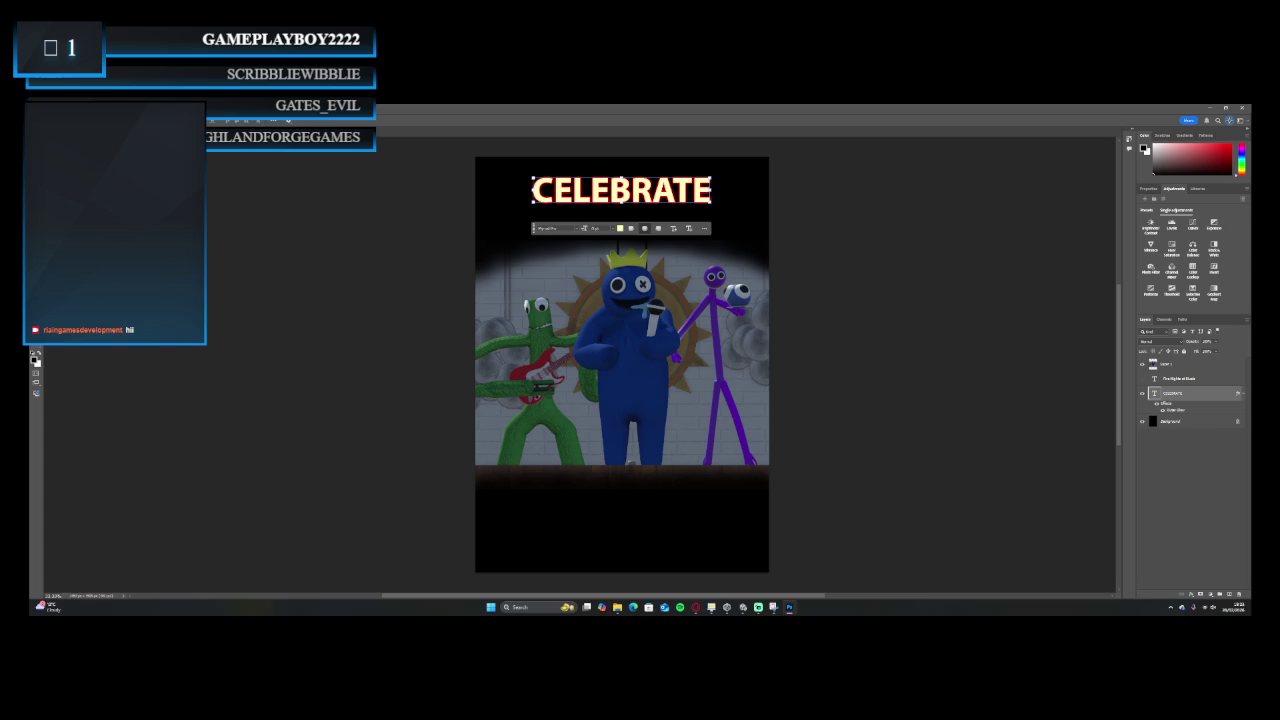
pyautogui.click(1154, 507)
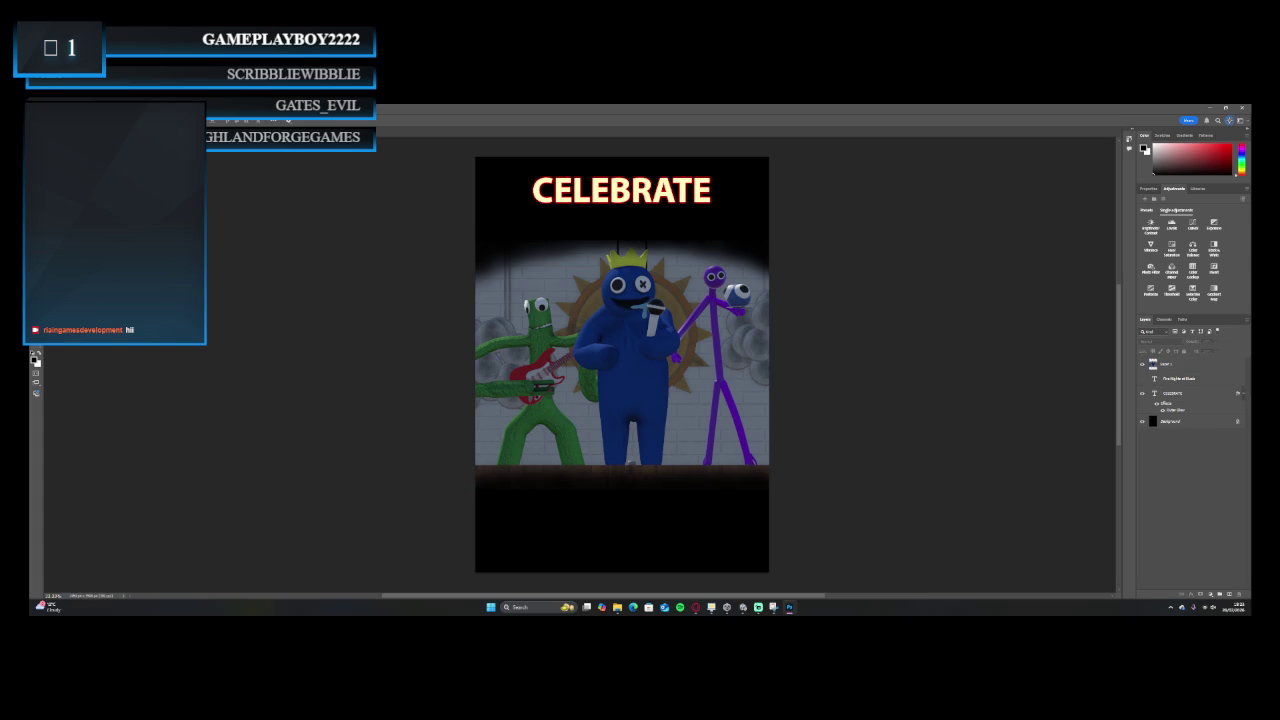
pyautogui.rightClick(78, 335)
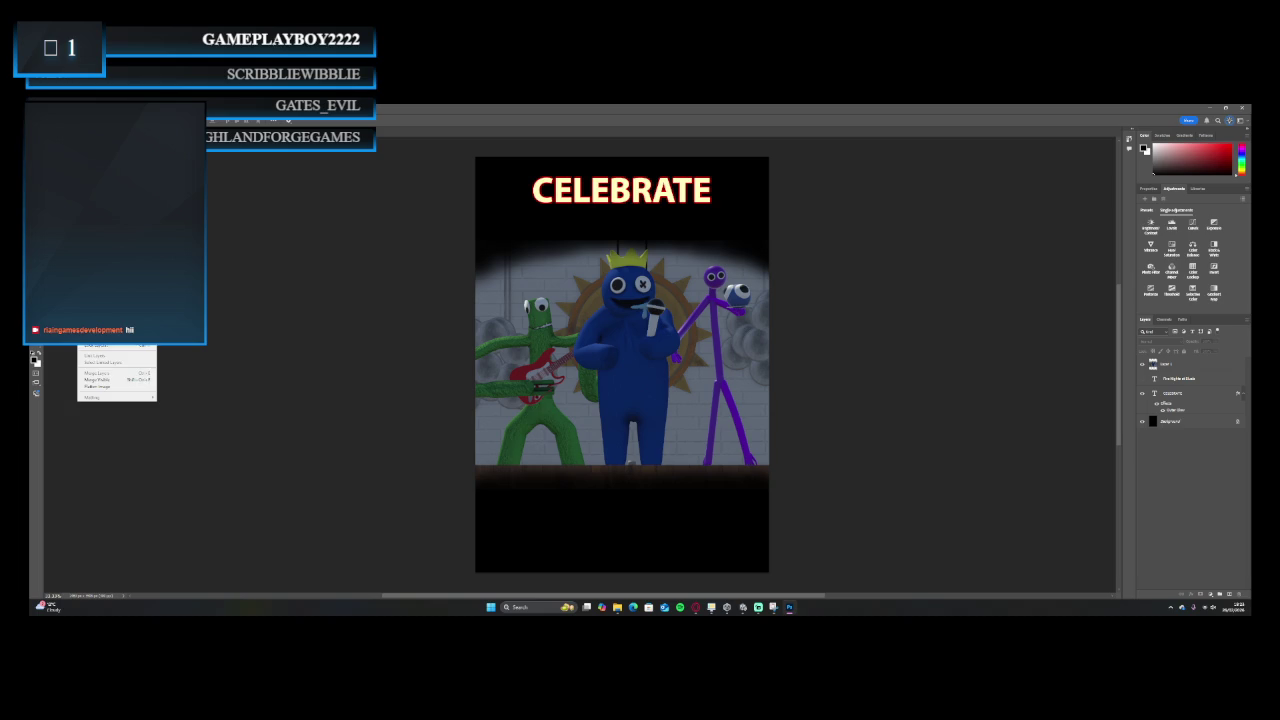
# Flatten the CELEBRATE poster, discarding hidden layers, and save it over the existing image file.
pyautogui.click(97, 386)
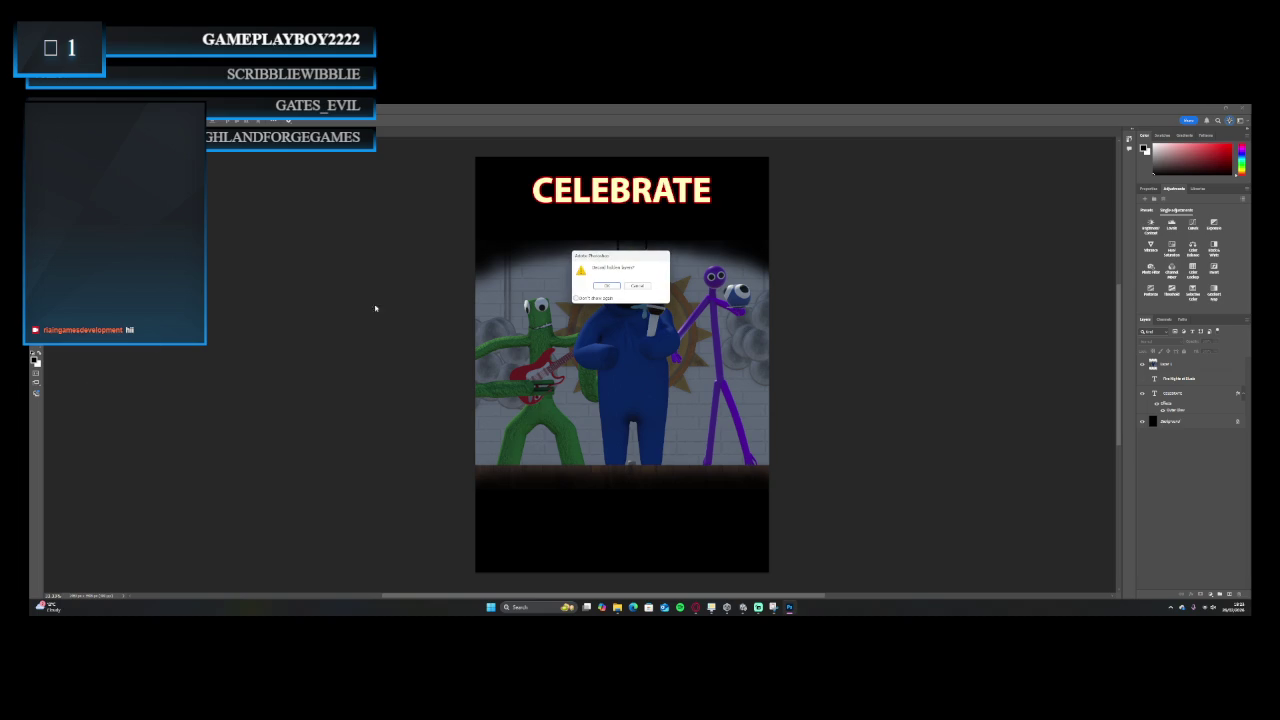
pyautogui.click(604, 286)
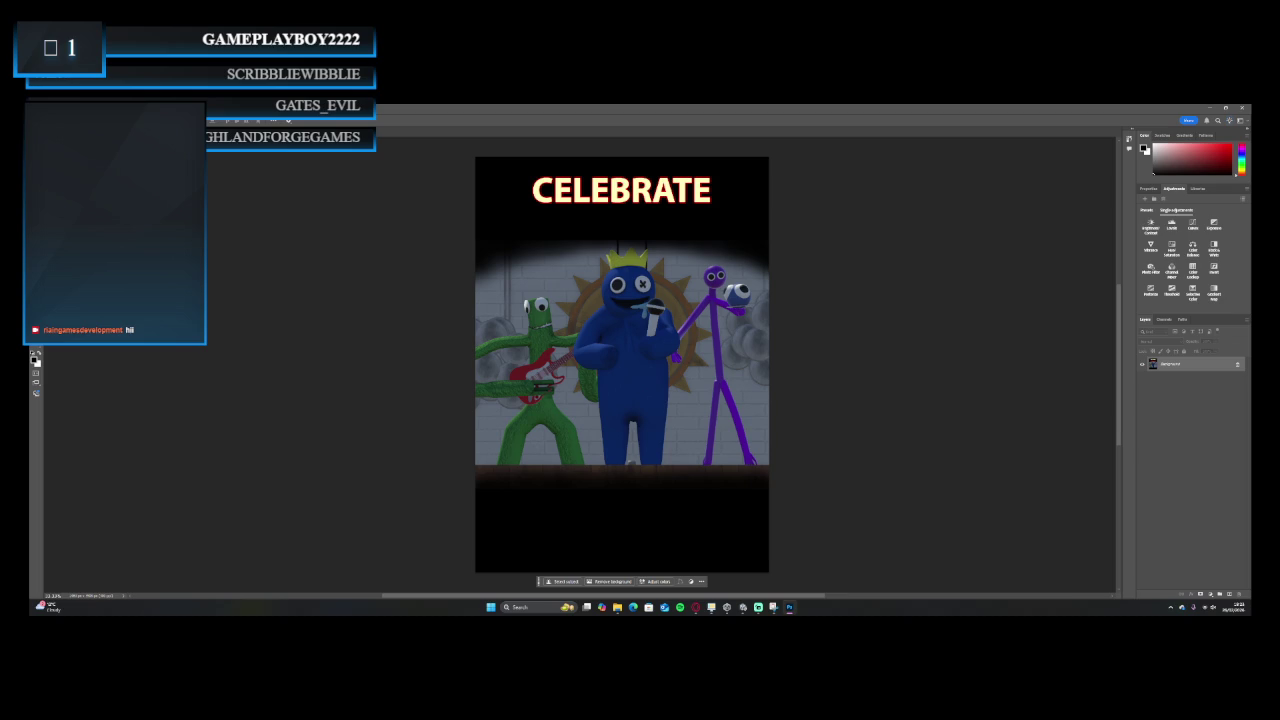
pyautogui.hotkey('ctrl', 'shift', 's')
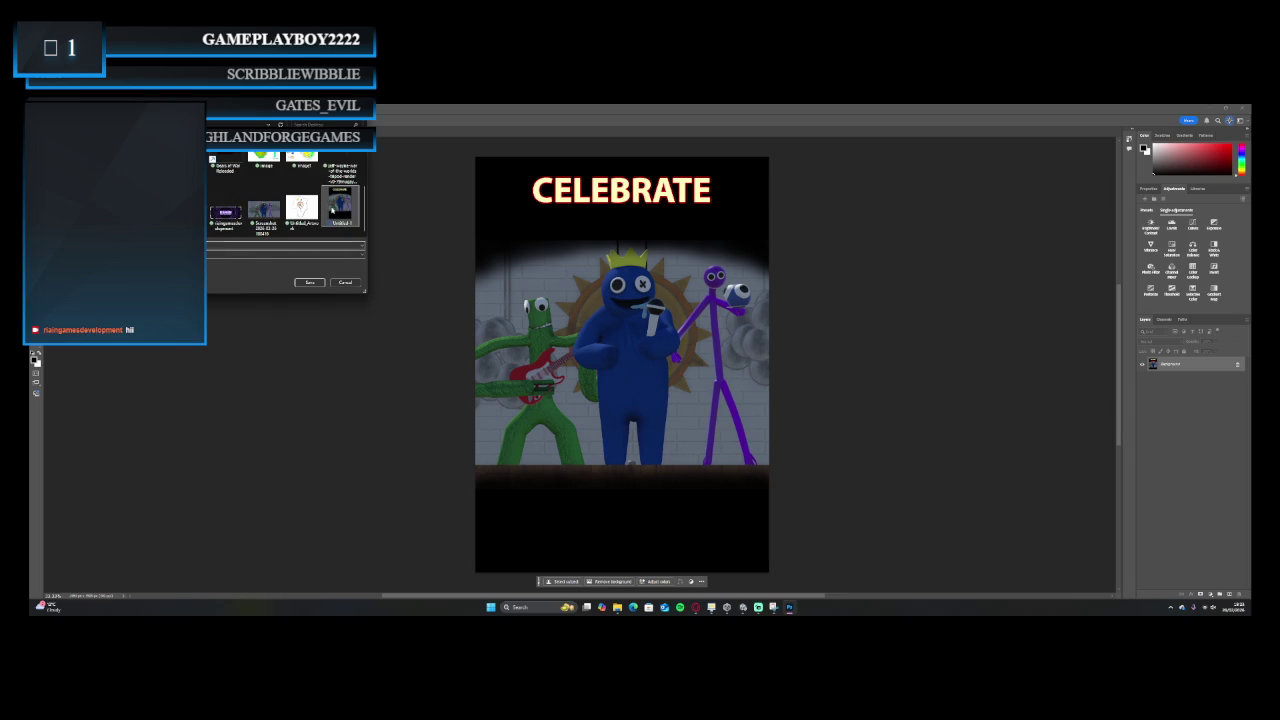
pyautogui.click(309, 283)
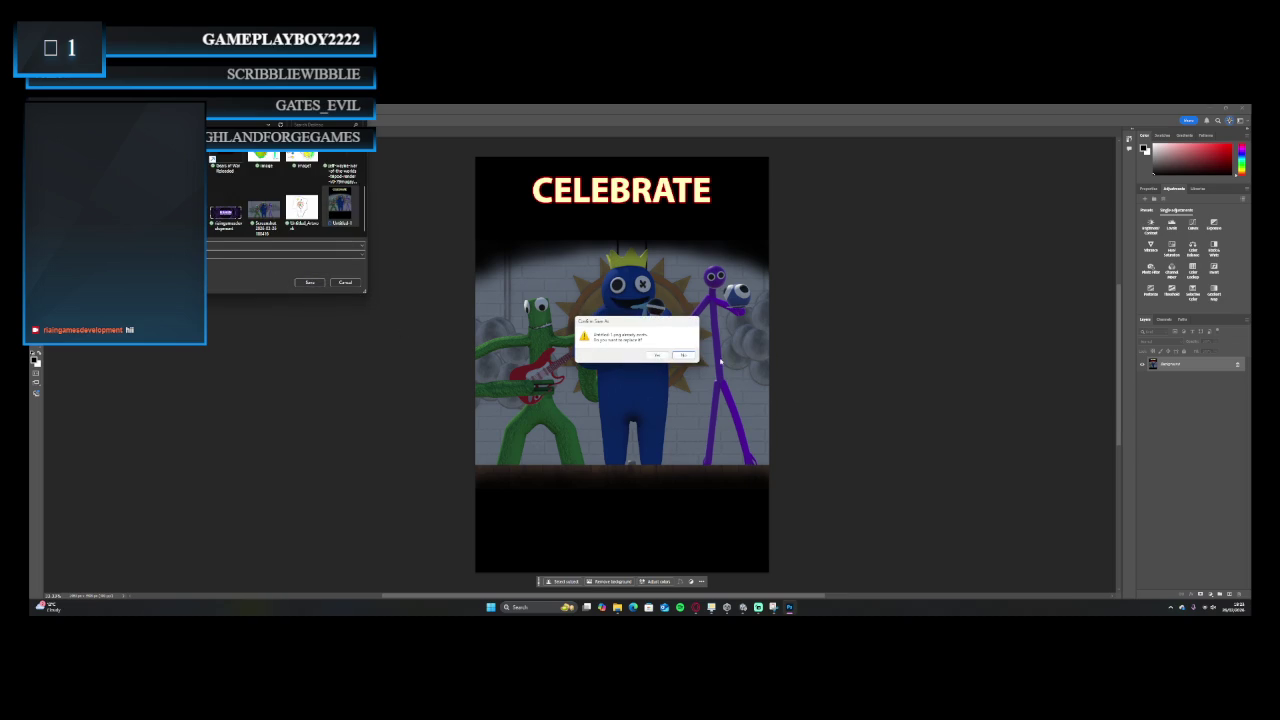
pyautogui.click(657, 355)
# Close the poster and the remaining document without saving again.
pyautogui.hotkey('ctrl', 'q')
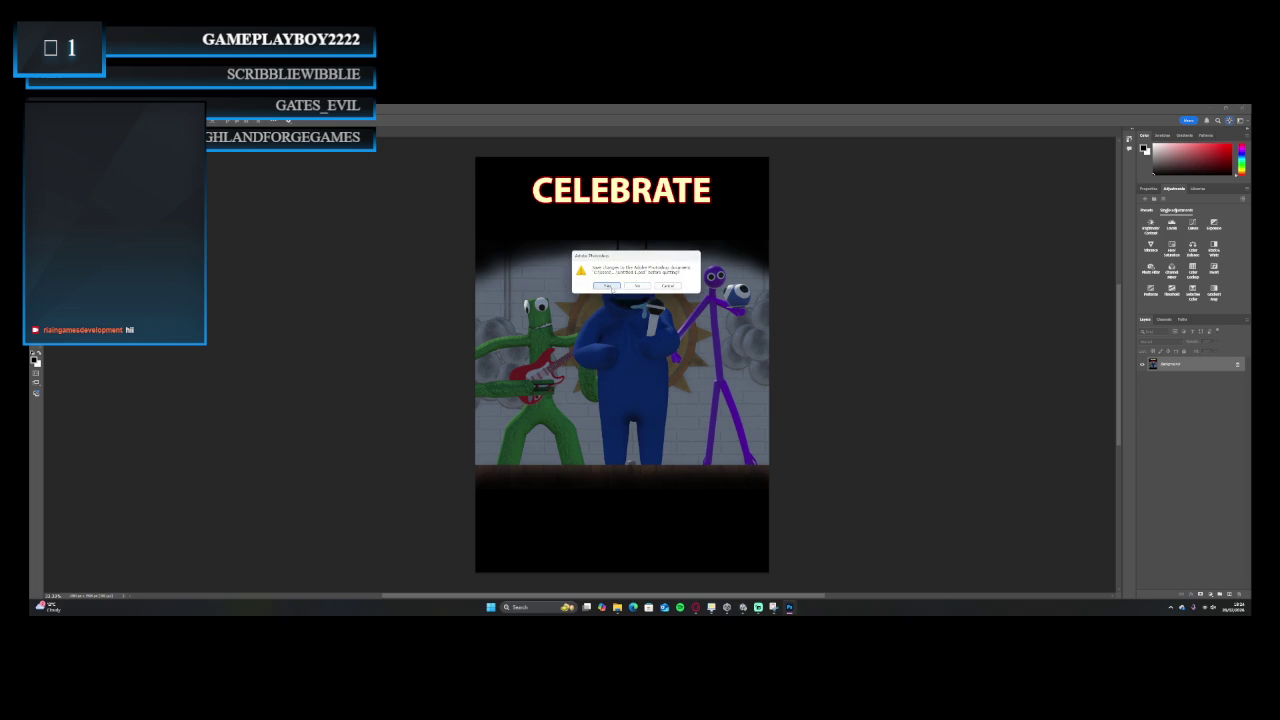
pyautogui.click(636, 286)
pyautogui.click(636, 286)
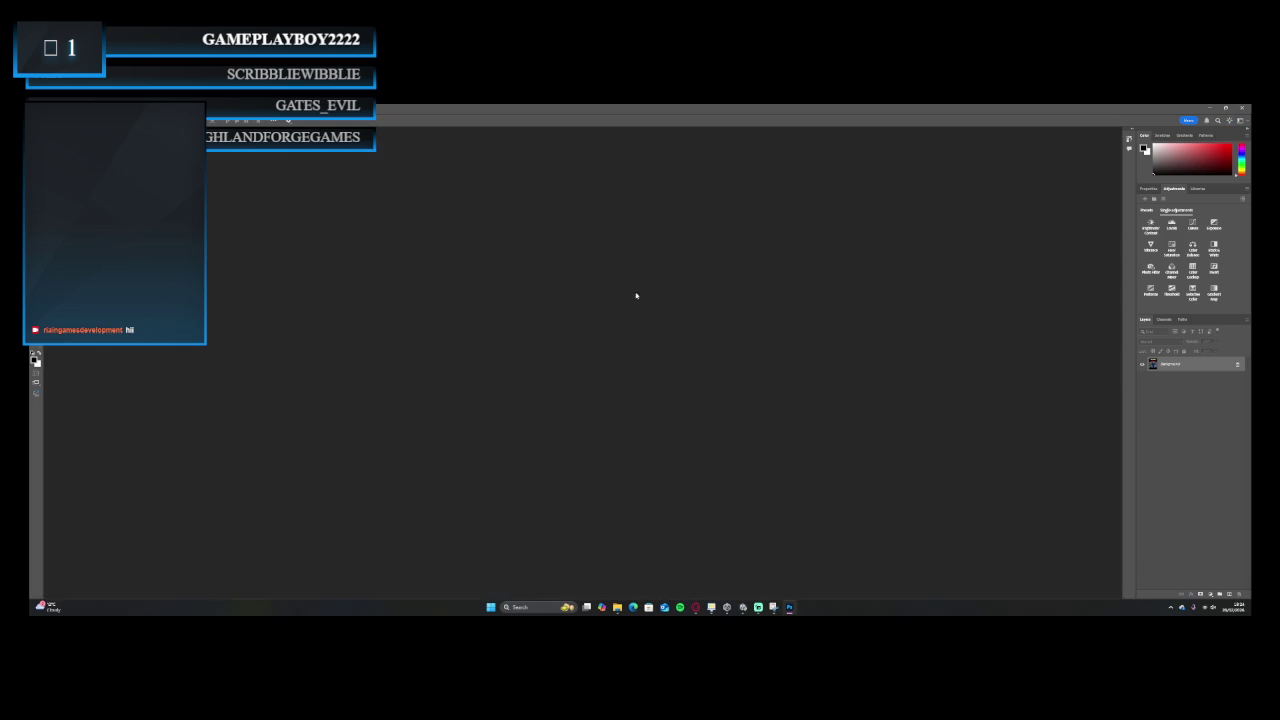
# Delete the old poster texture from the Unity Project assets.
pyautogui.click(701, 562)
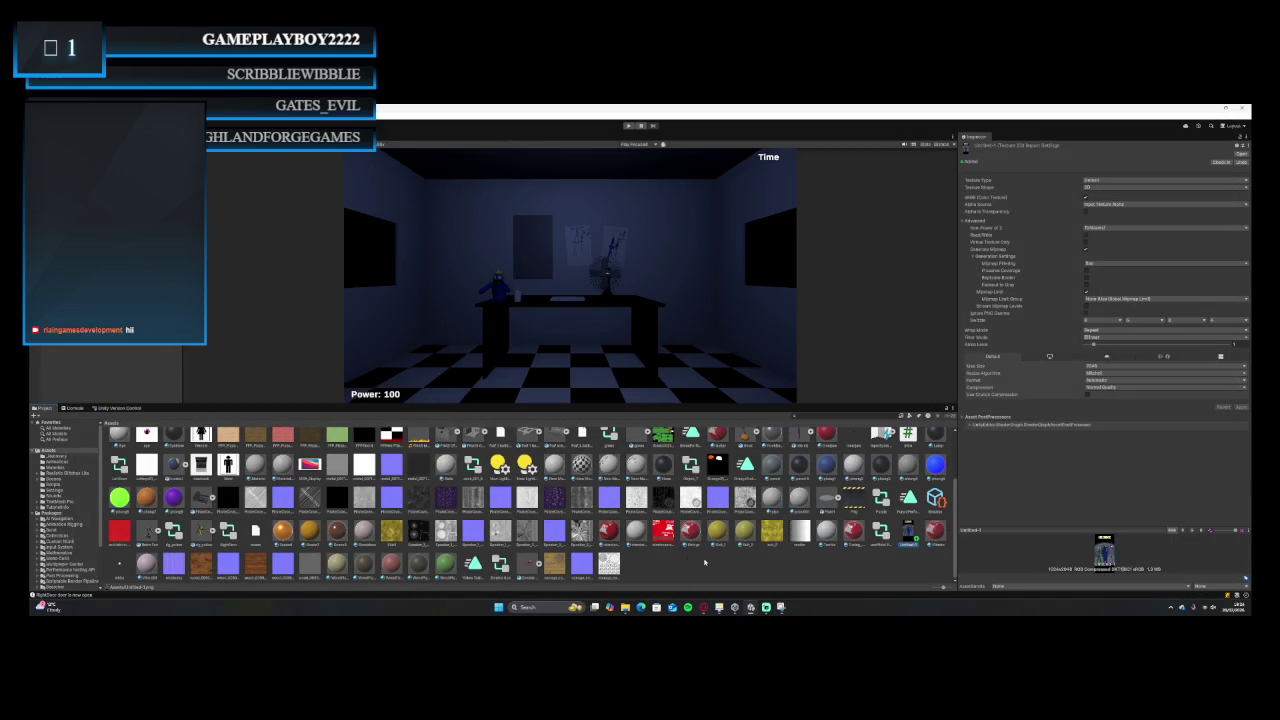
pyautogui.click(917, 522)
pyautogui.click(903, 535)
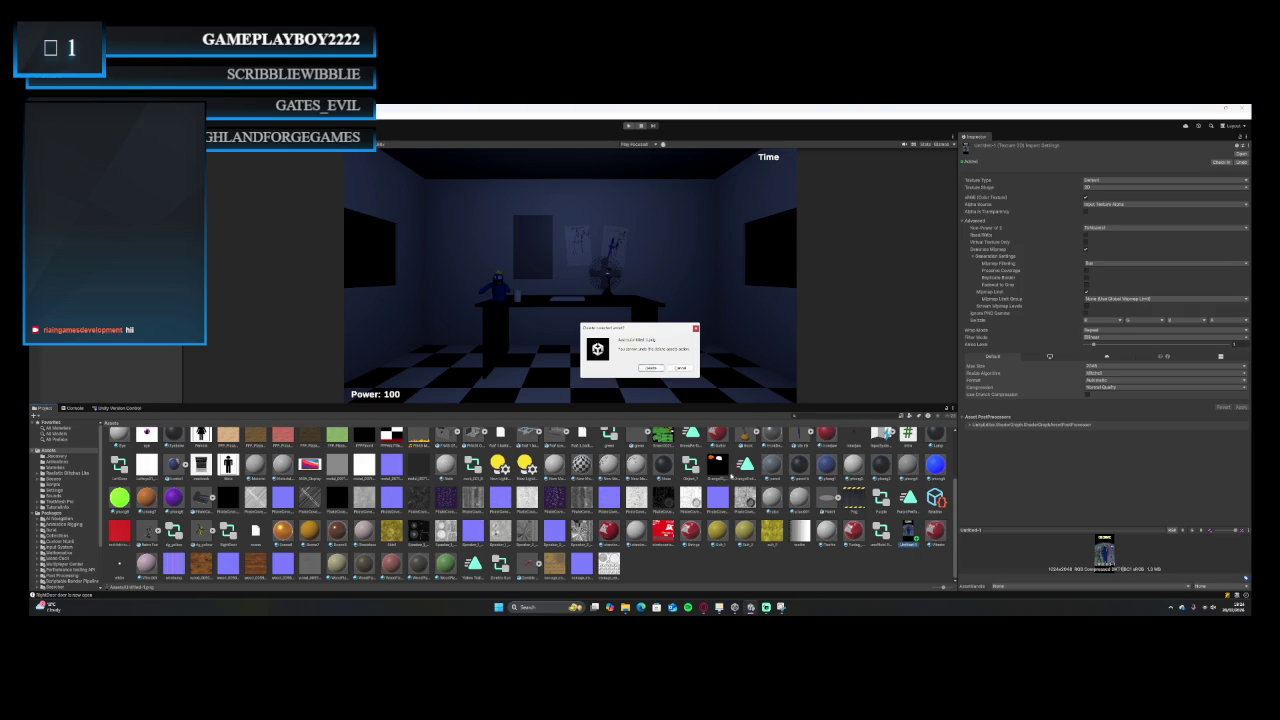
pyautogui.click(651, 368)
# Import the Untitled-1 PSD from the desktop as a new asset.
pyautogui.click(625, 607)
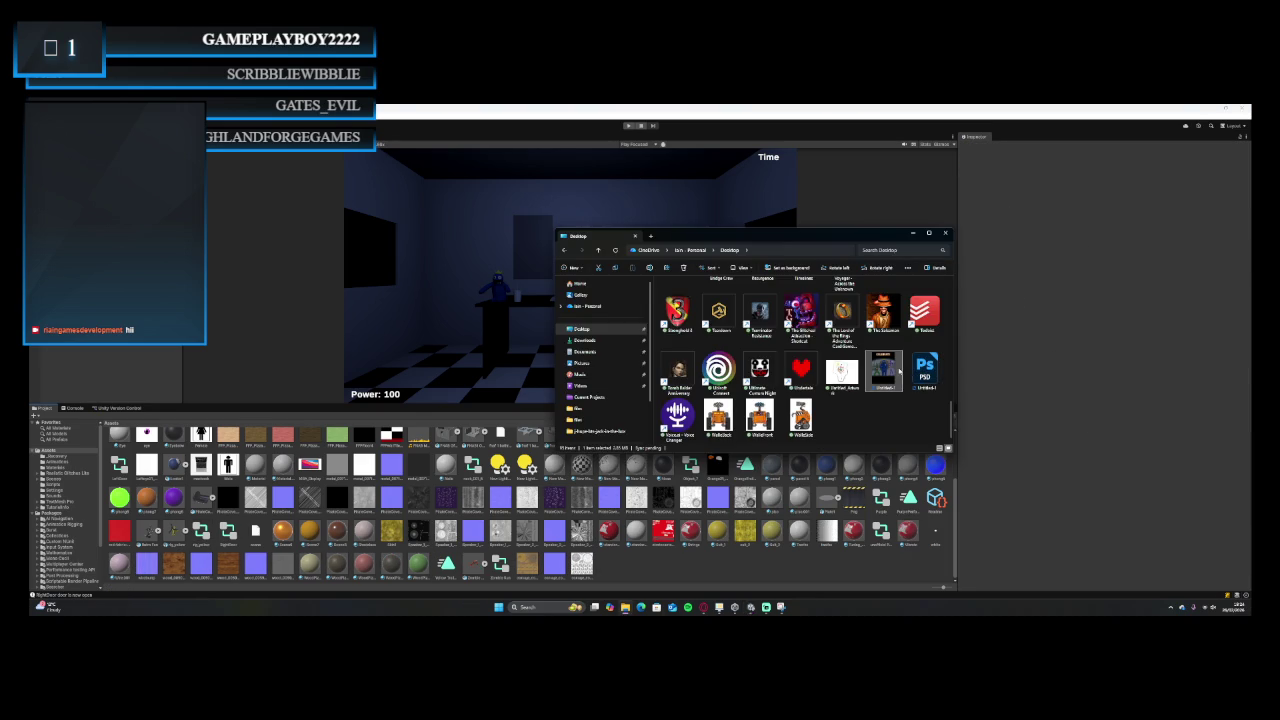
pyautogui.click(672, 568)
pyautogui.rightClick(671, 567)
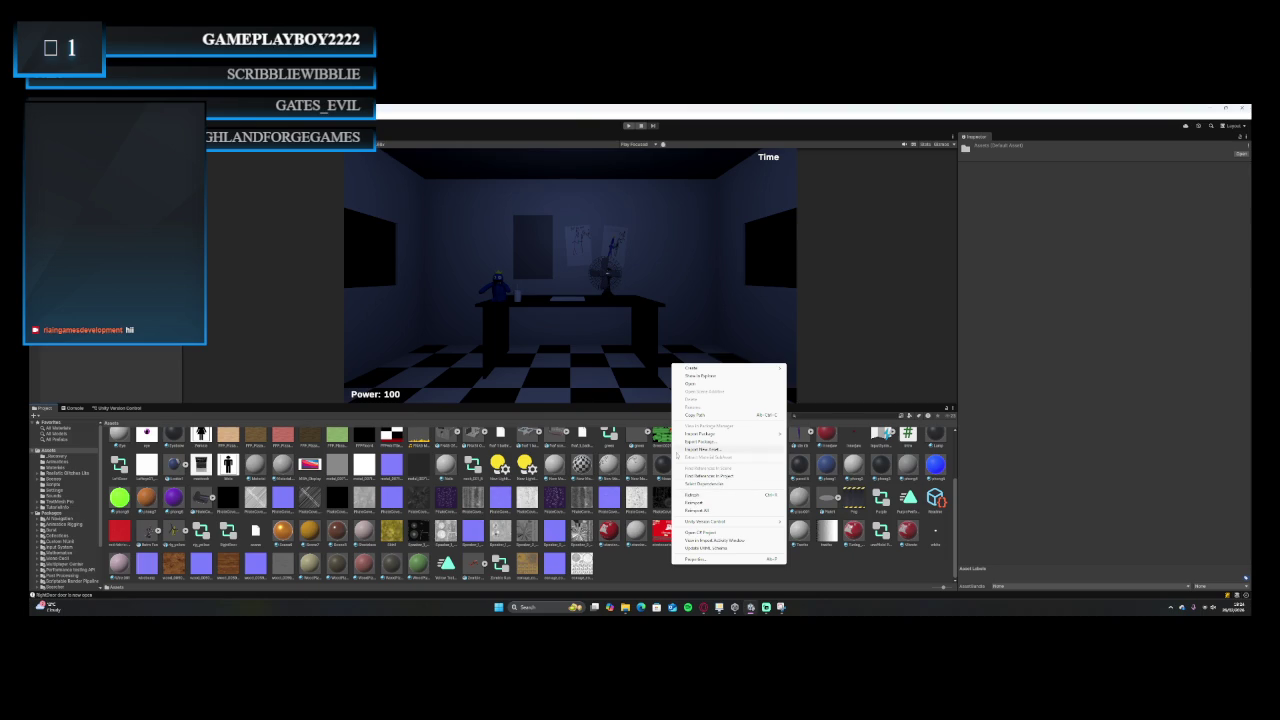
pyautogui.click(656, 560)
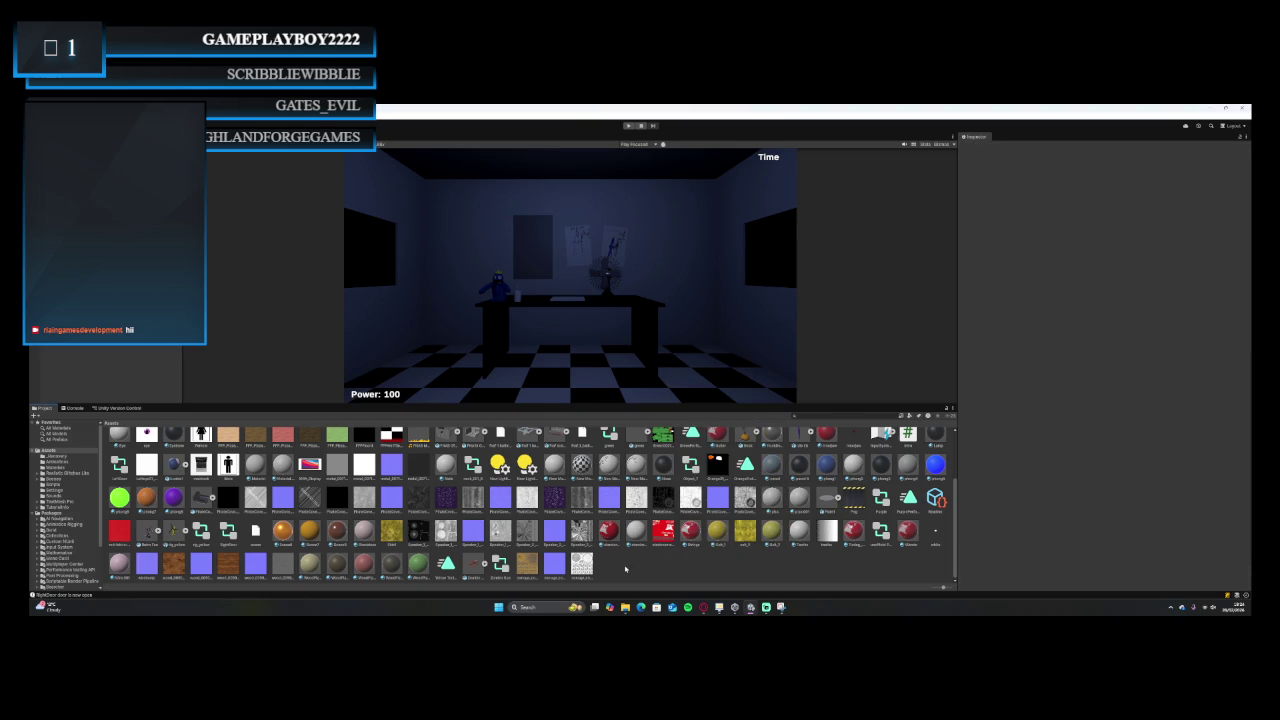
pyautogui.rightClick(628, 569)
pyautogui.click(652, 451)
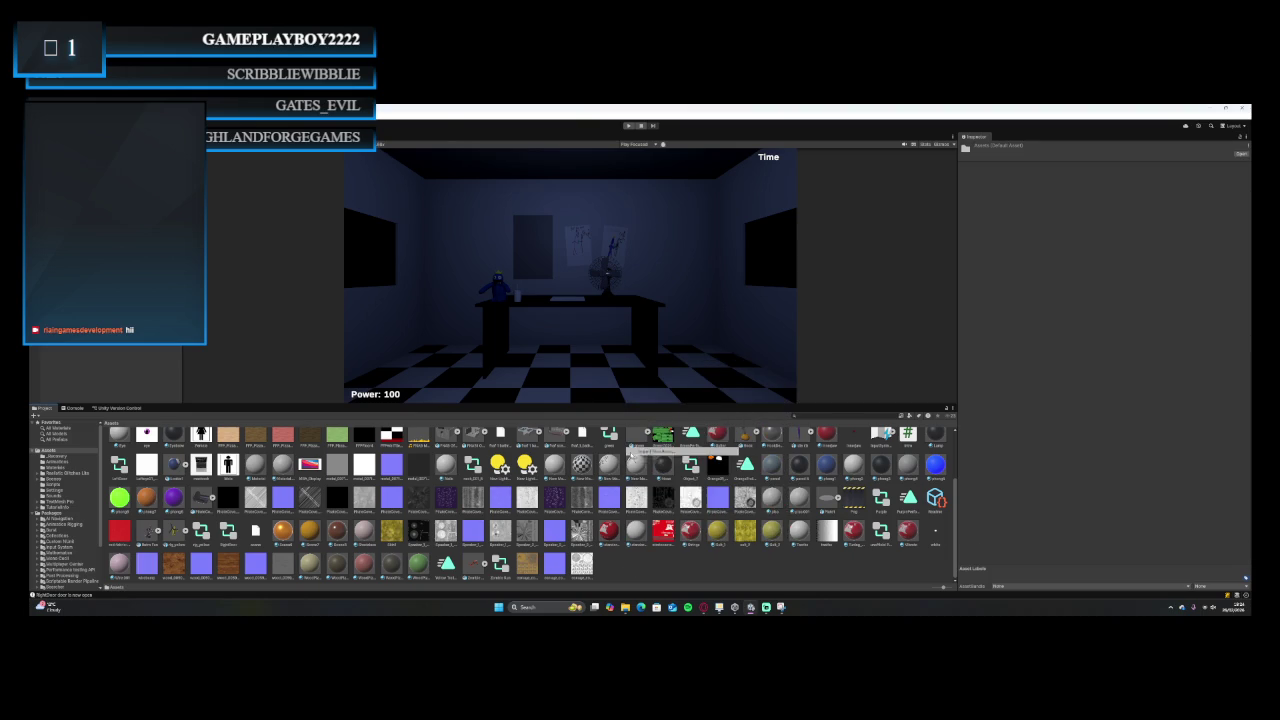
pyautogui.scroll(-2, 268, 245)
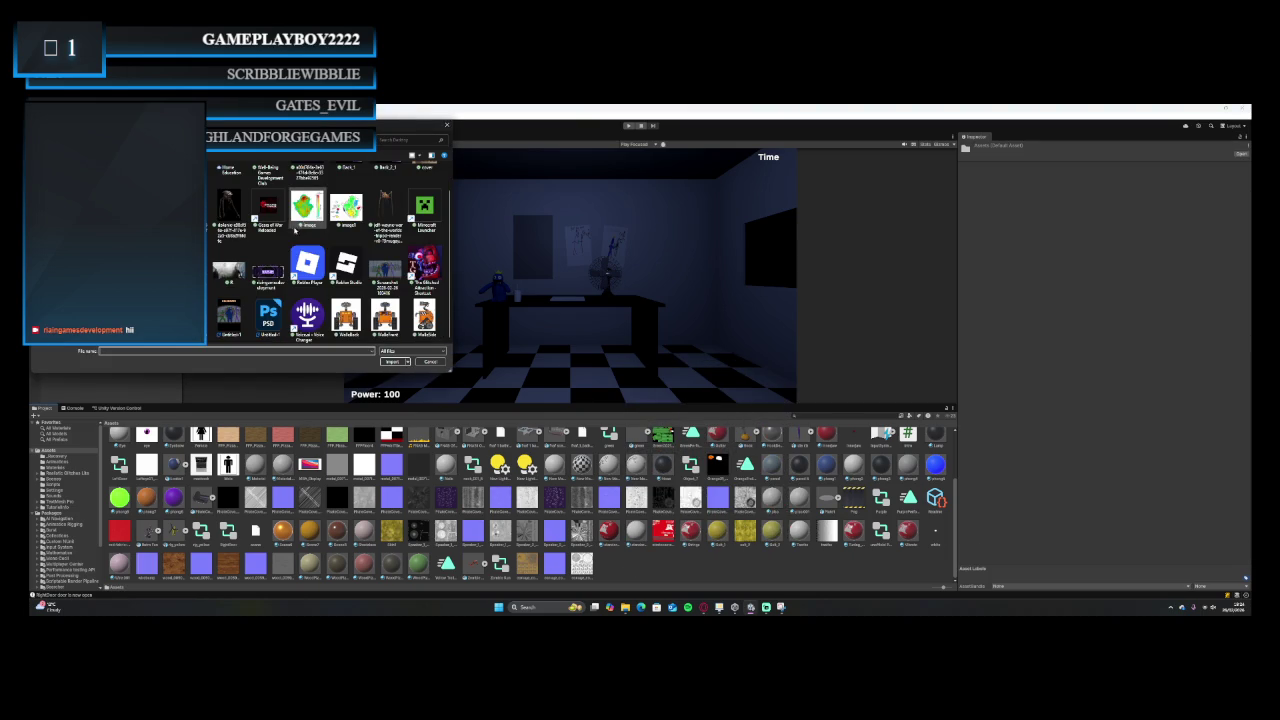
pyautogui.doubleClick(229, 316)
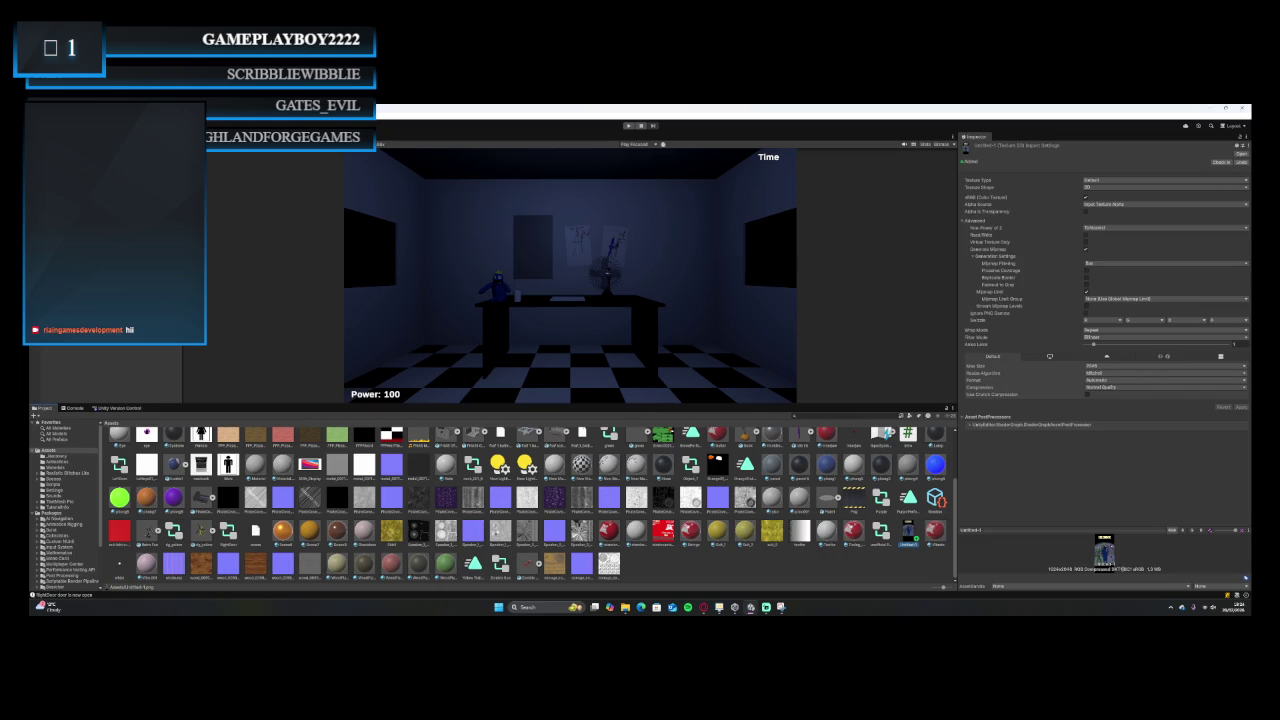
# In the Scene view, frame the door, orbit into the room and select the wall's Picture plane.
pyautogui.hotkey('ctrl', '1')
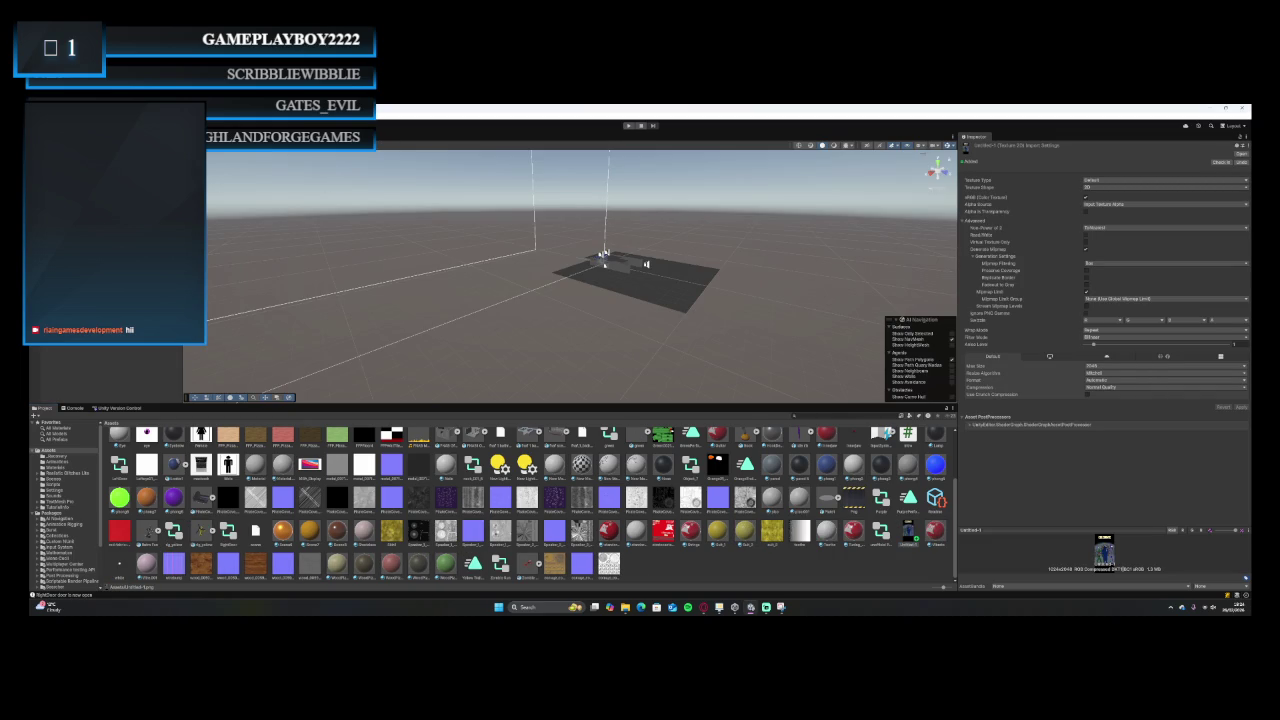
pyautogui.click(603, 254)
pyautogui.press('f')
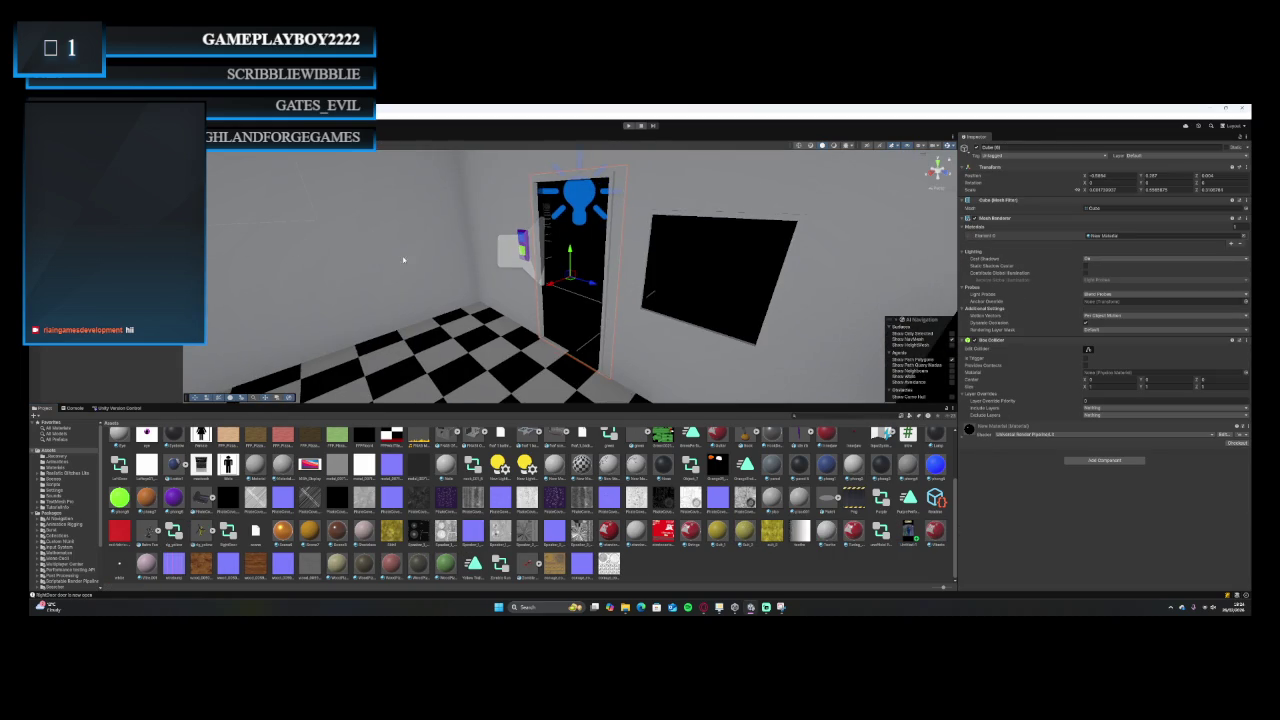
pyautogui.scroll(5, 568, 295)
pyautogui.scroll(-5, 568, 295)
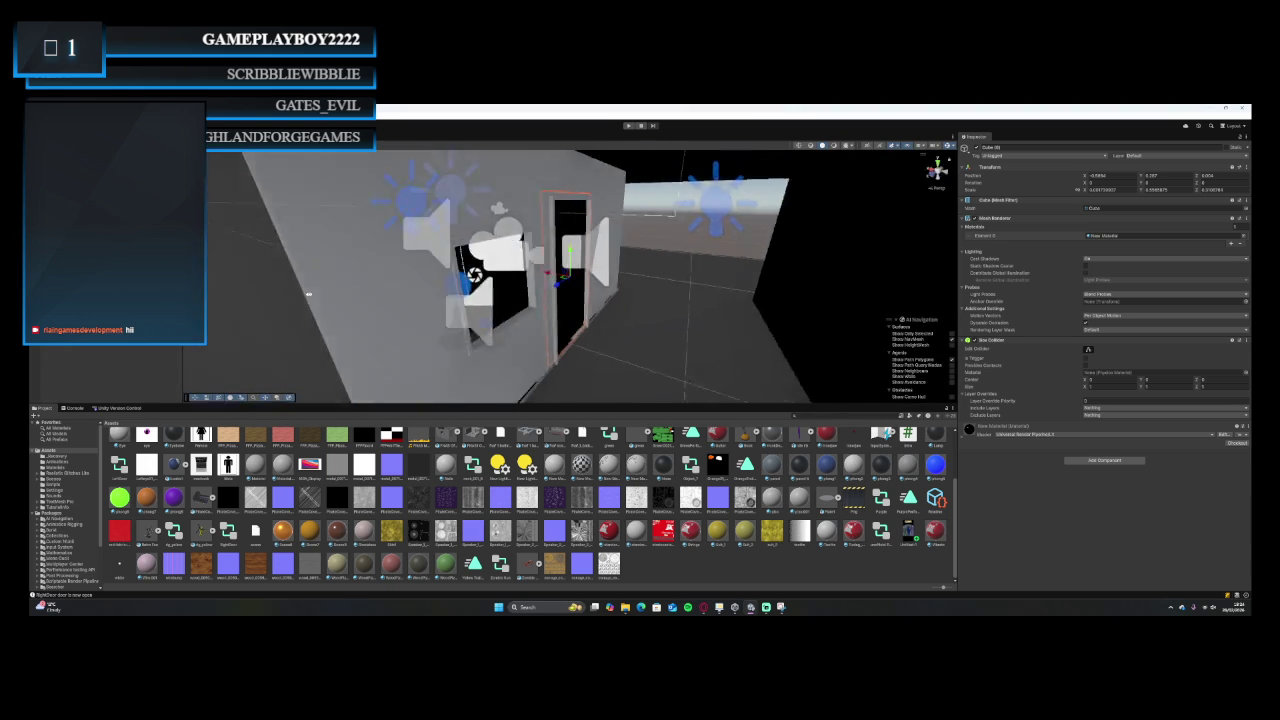
pyautogui.moveTo(402, 284)
pyautogui.mouseDown()
pyautogui.moveTo(449, 351)
pyautogui.moveTo(349, 303)
pyautogui.moveTo(212, 300)
pyautogui.mouseUp()
pyautogui.click(581, 250)
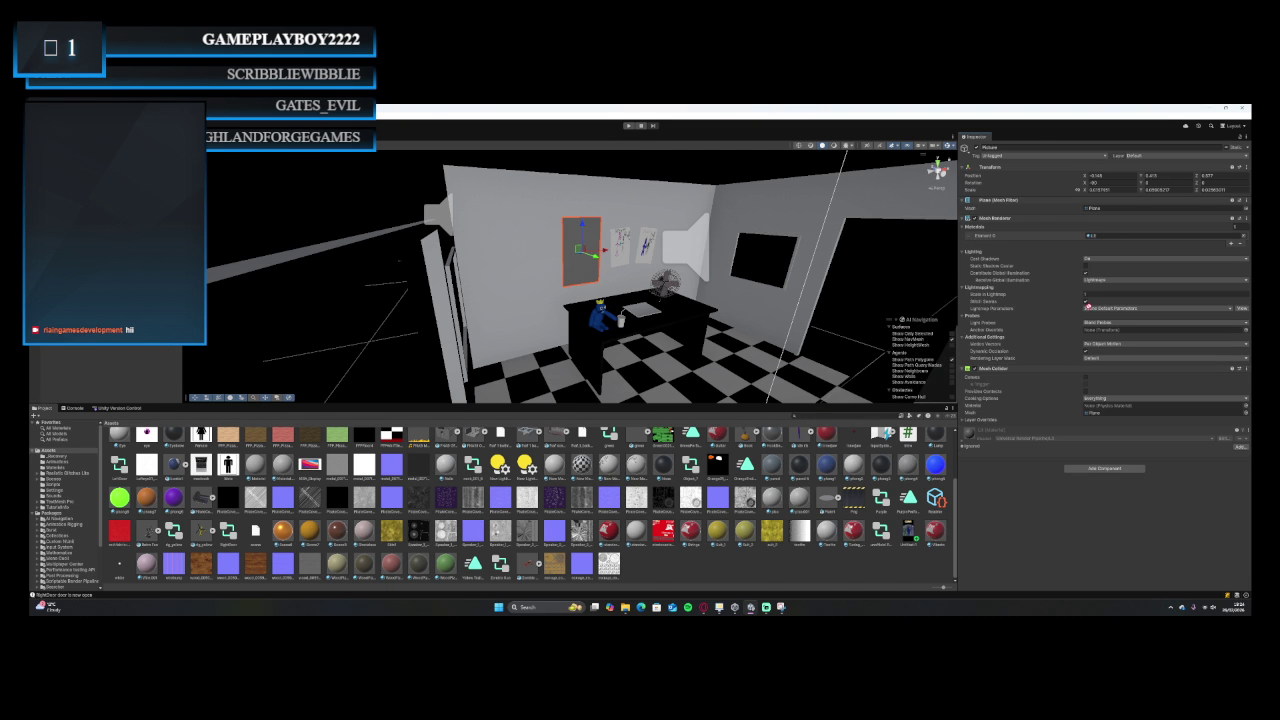
# Create a new material in the Project window, keeping its default name.
pyautogui.rightClick(810, 562)
pyautogui.moveTo(835, 364)
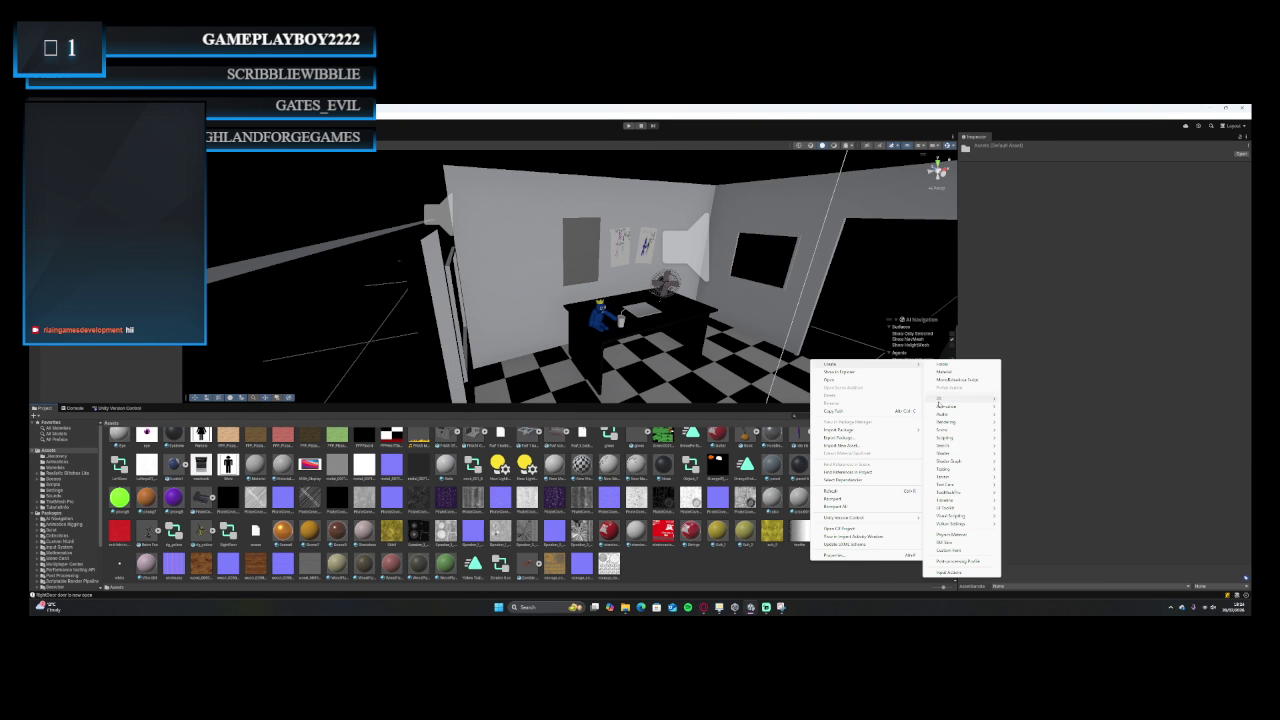
pyautogui.click(931, 377)
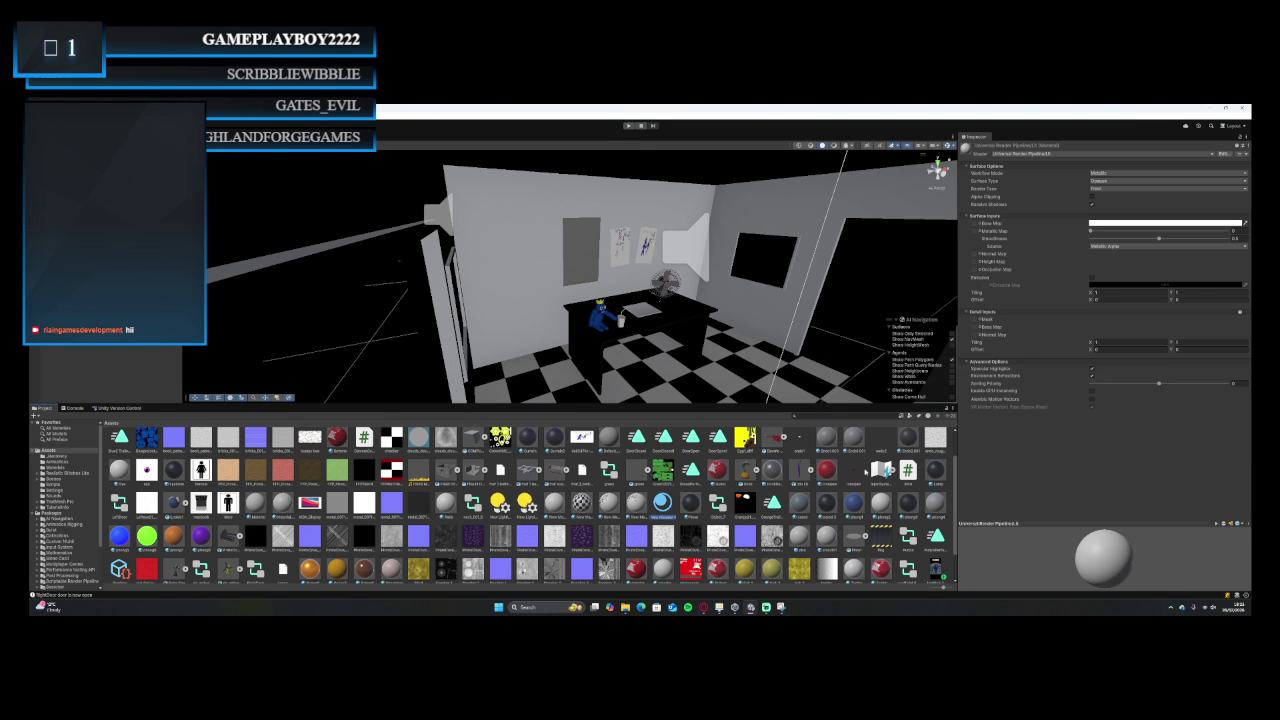
pyautogui.press('Return')
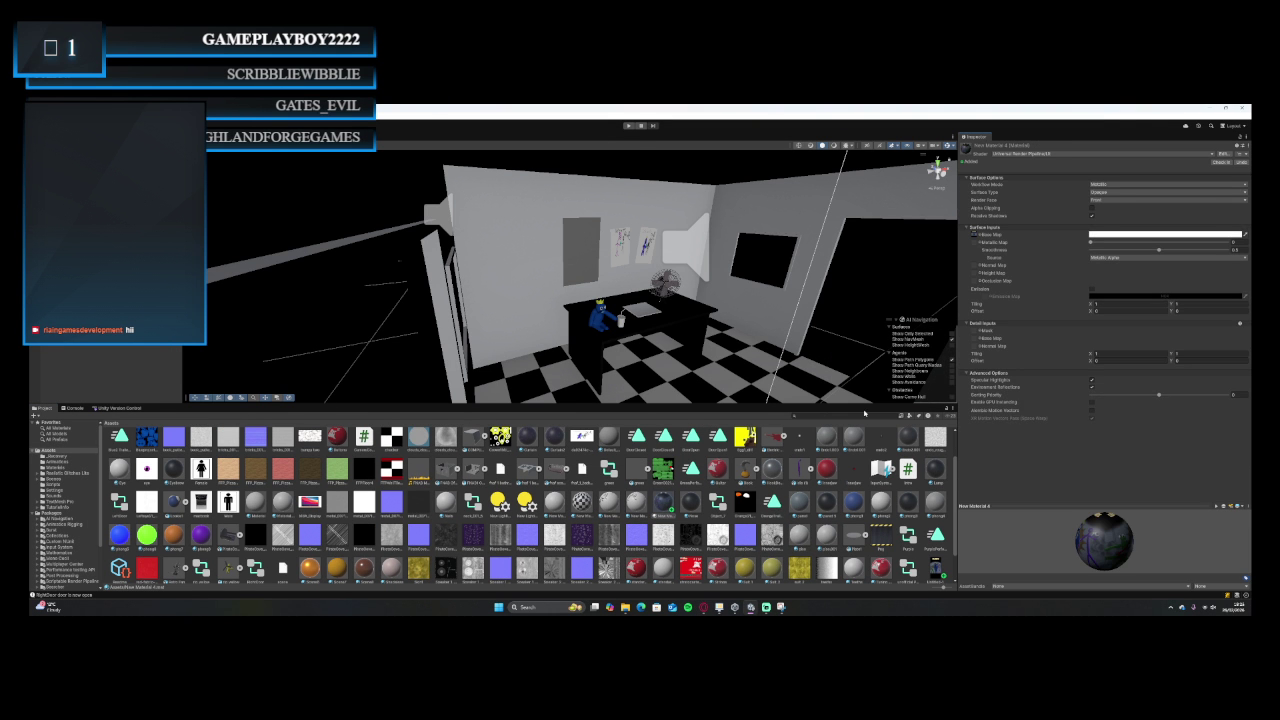
# Apply the poster material to the wall picture and enter new rotation values in the Inspector.
pyautogui.moveTo(935, 568); pyautogui.dragTo(590, 262)
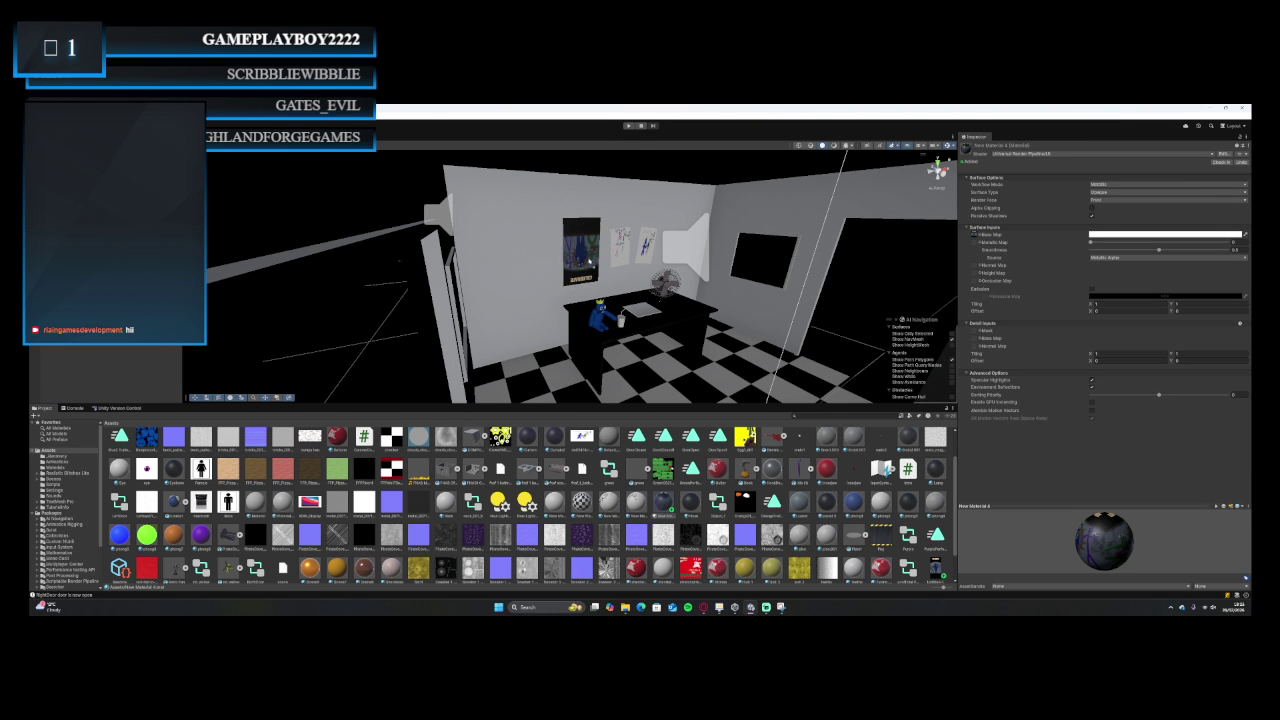
pyautogui.click(572, 230)
pyautogui.click(1100, 182)
pyautogui.write('018090')
pyautogui.click(1178, 182)
pyautogui.write('450')
pyautogui.press('Tab')
pyautogui.write('180')
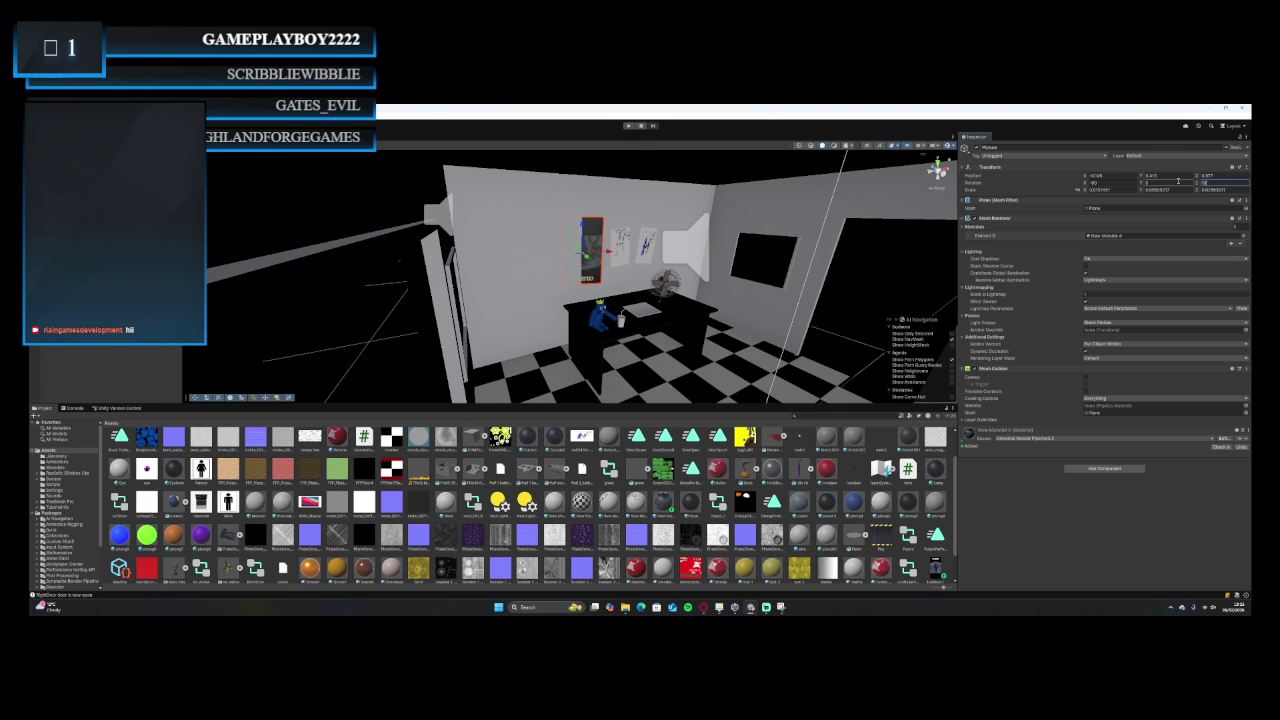
pyautogui.press('BackSpace')
pyautogui.press('BackSpace')
pyautogui.press('BackSpace')
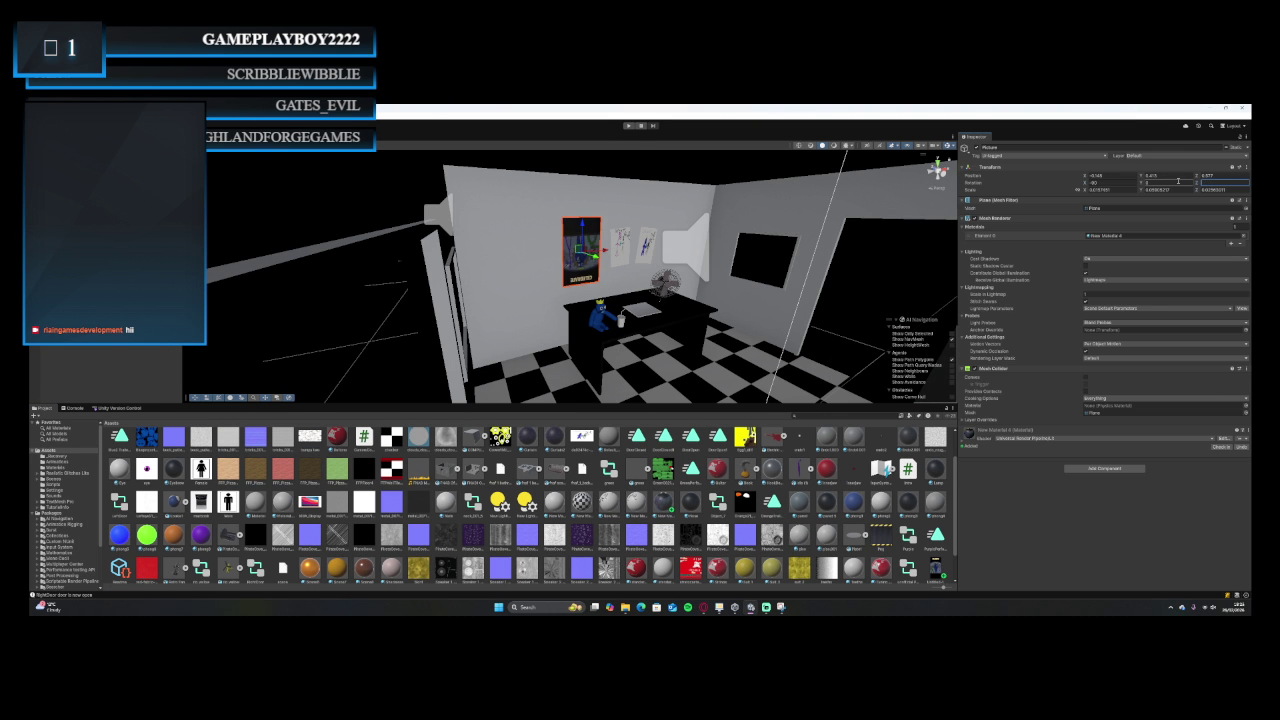
# Turn the poster upright facing the room with the rotate gizmo and start Play mode.
pyautogui.press('e')
pyautogui.moveTo(596, 226)
pyautogui.mouseDown()
pyautogui.moveTo(609, 212)
pyautogui.moveTo(859, 184)
pyautogui.moveTo(229, 152)
pyautogui.mouseUp()
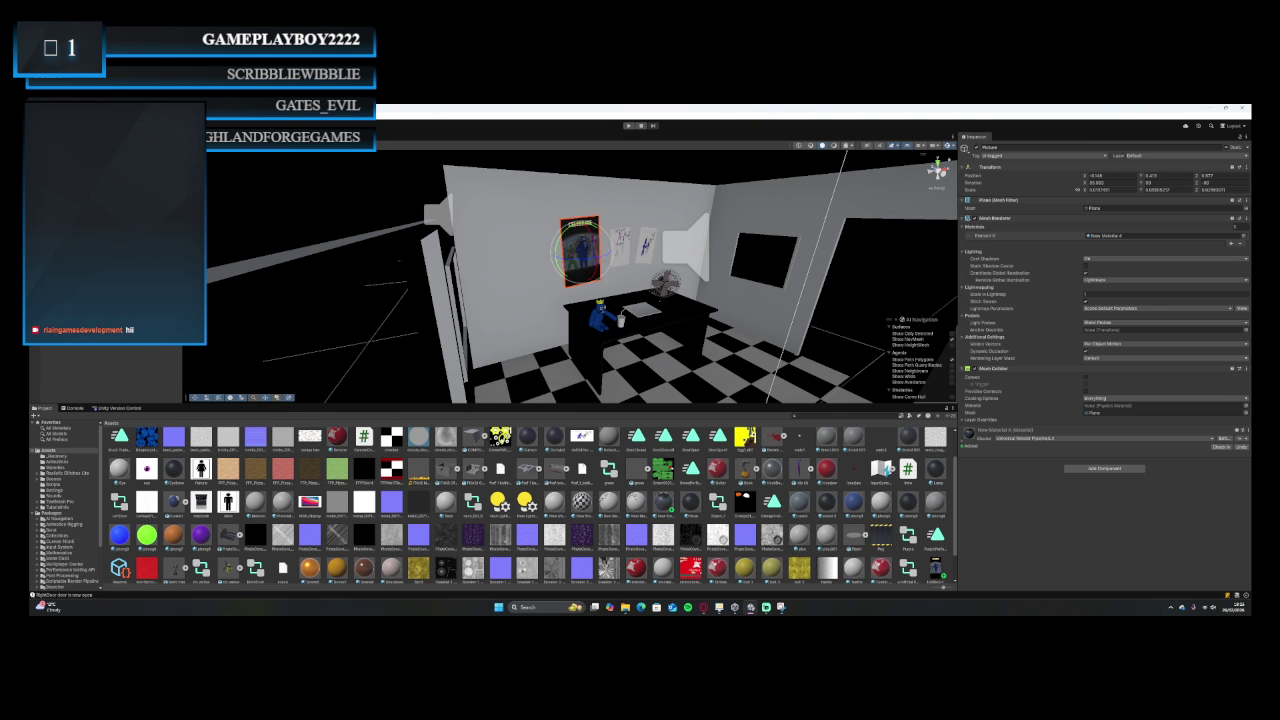
pyautogui.hotkey('ctrl', 'p')
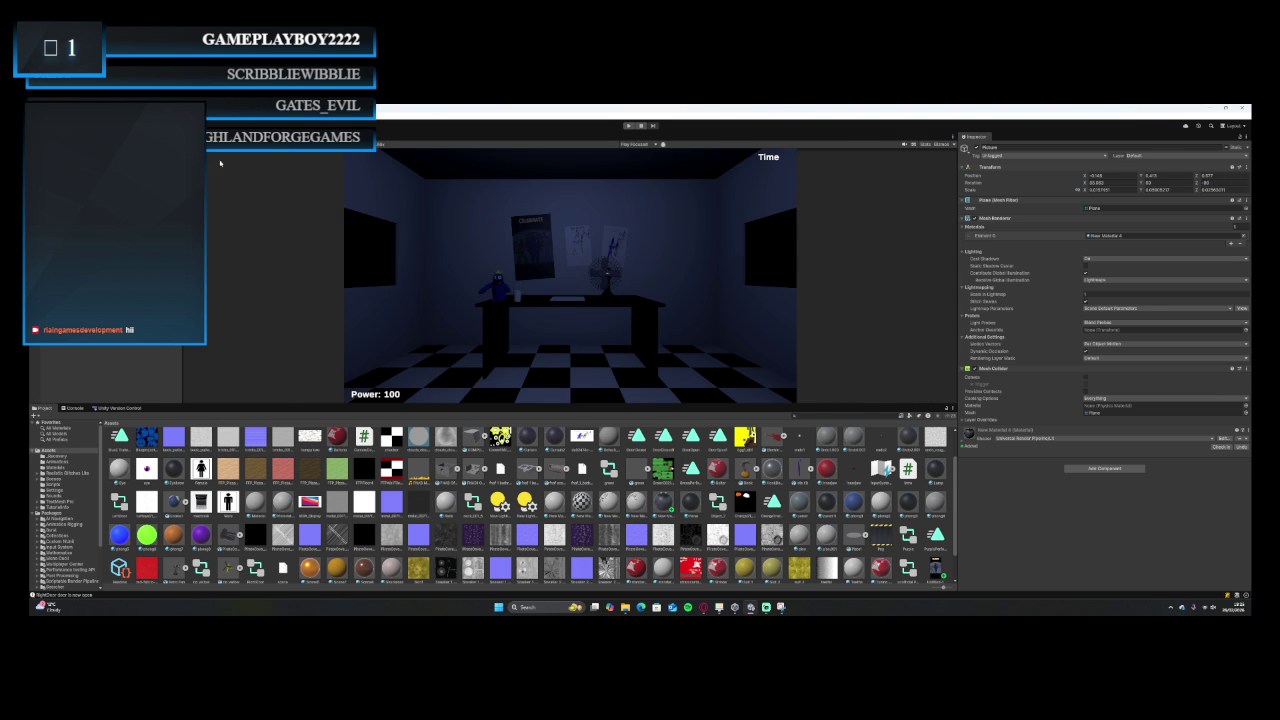
# Restart the game to view the room, inspect New Material 4, then stop playing.
pyautogui.hotkey('ctrl', 'p')
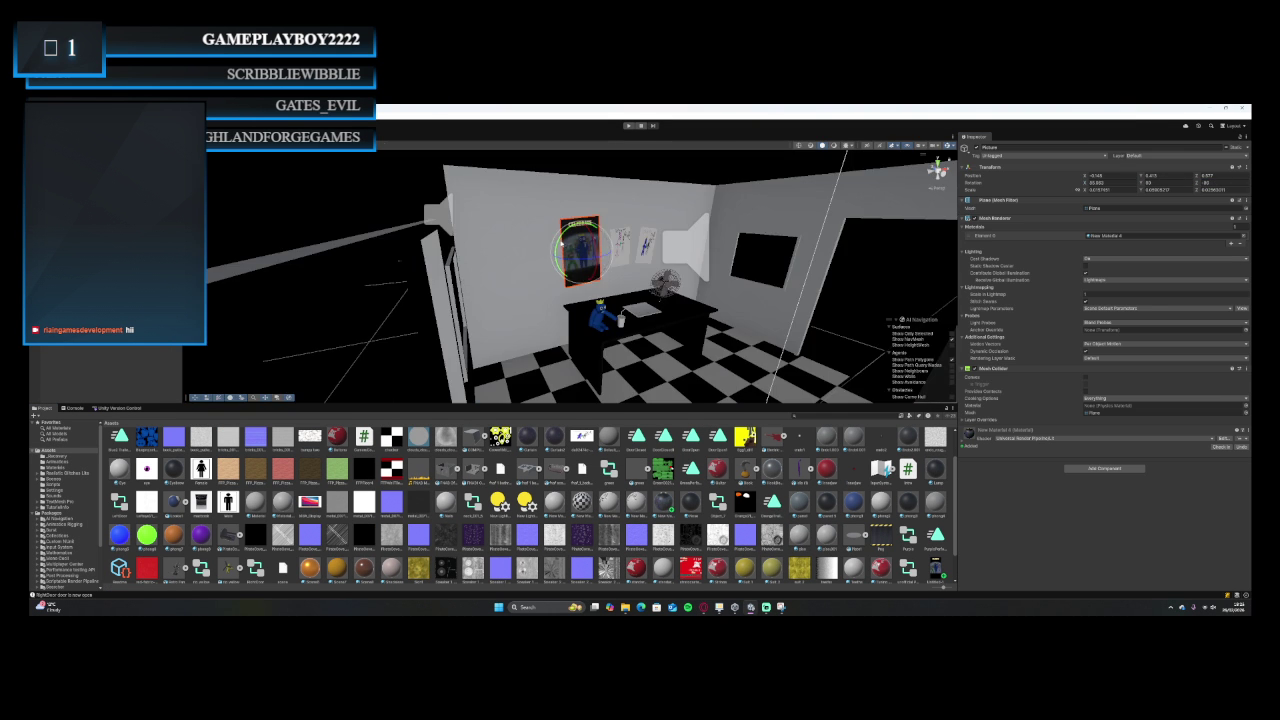
pyautogui.hotkey('ctrl', 'p')
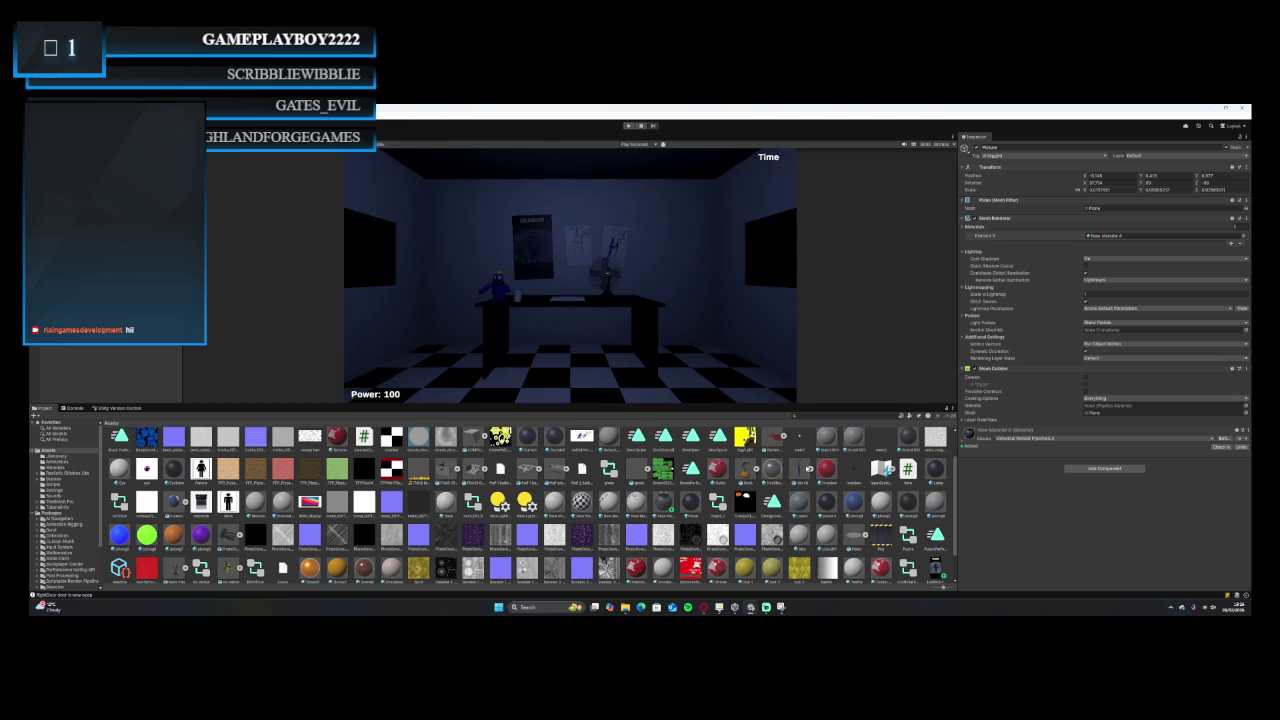
pyautogui.click(803, 470)
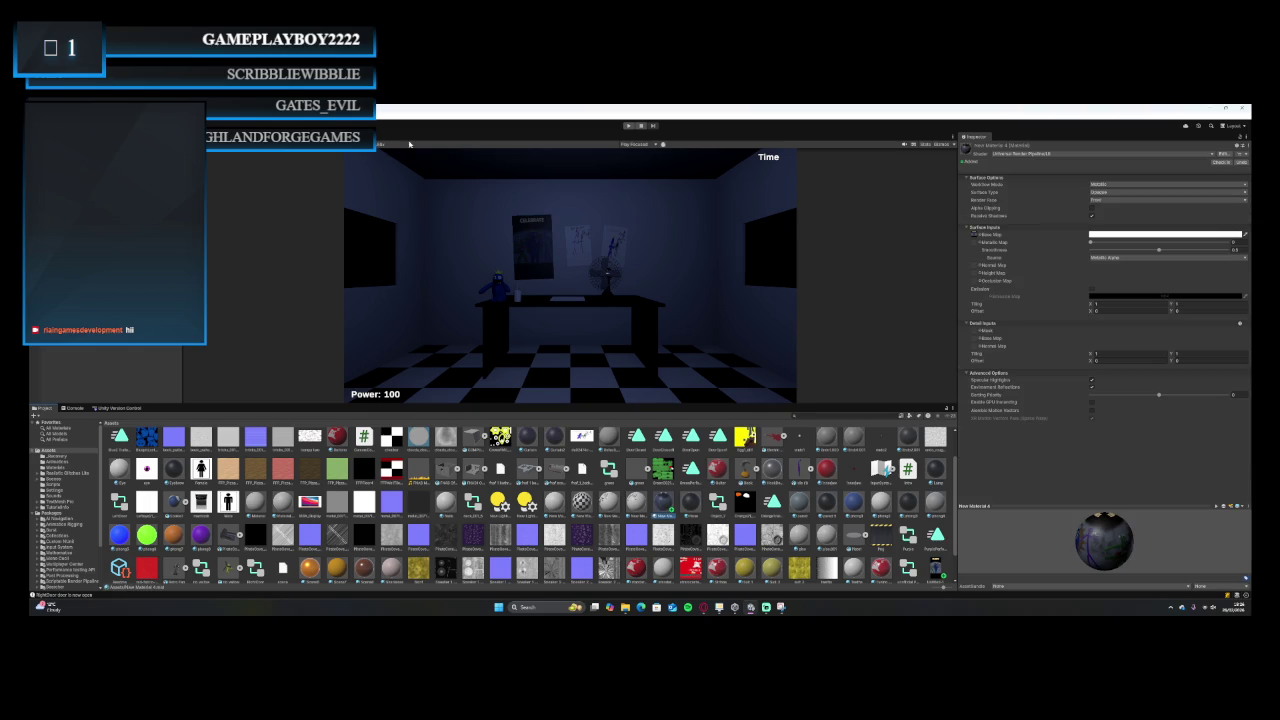
pyautogui.hotkey('ctrl', 'p')
# Tilt the Celebrate poster slightly on the wall, rechecking it in Play mode.
pyautogui.click(800, 300)
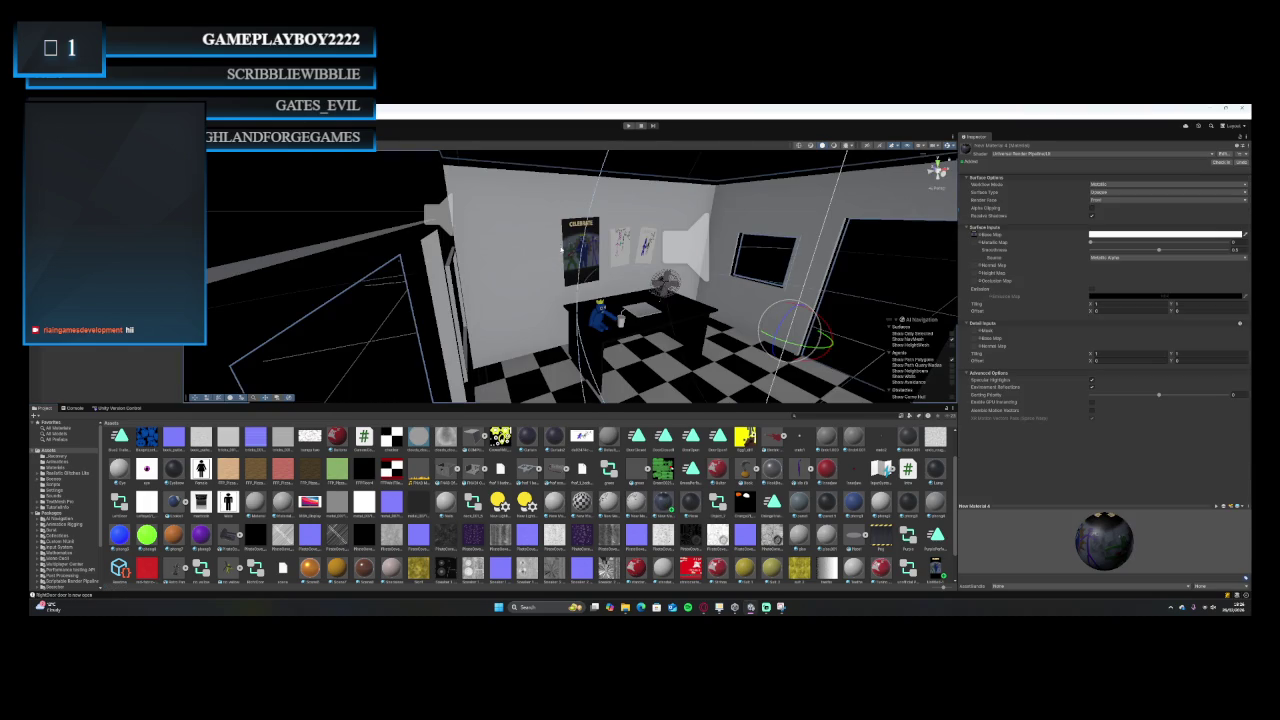
pyautogui.click(568, 248)
pyautogui.moveTo(562, 242); pyautogui.dragTo(560, 252)
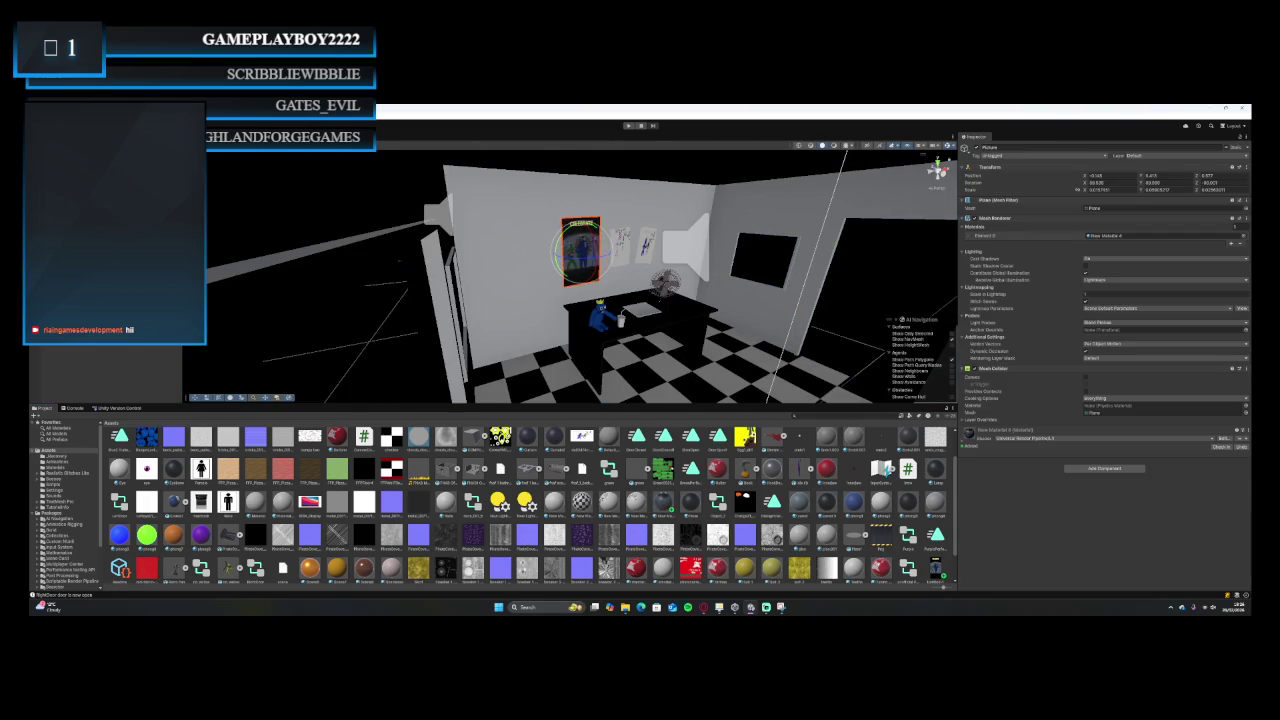
pyautogui.hotkey('ctrl', 'p')
pyautogui.hotkey('ctrl', 'p')
pyautogui.moveTo(566, 234); pyautogui.dragTo(354, 190)
pyautogui.hotkey('ctrl', 'p')
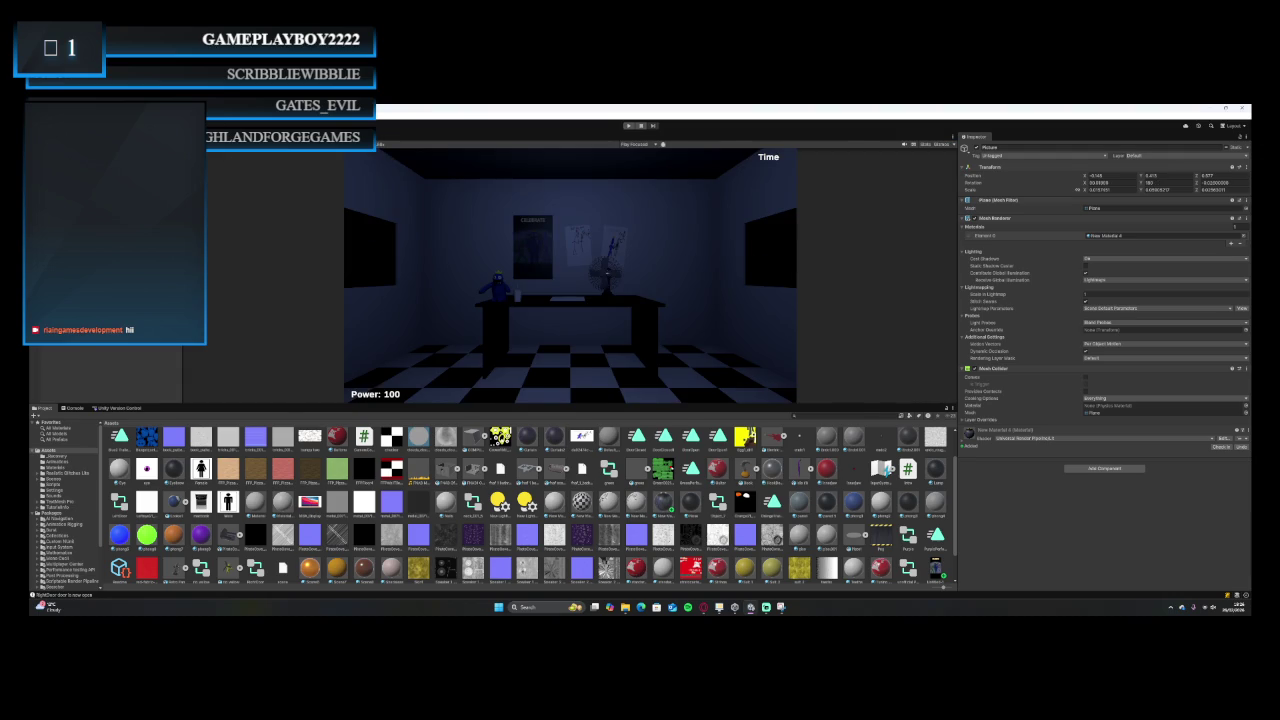
pyautogui.hotkey('ctrl', 'p')
pyautogui.moveTo(560, 256)
pyautogui.mouseDown()
pyautogui.moveTo(578, 254)
pyautogui.moveTo(565, 229)
pyautogui.moveTo(596, 233)
pyautogui.mouseUp()
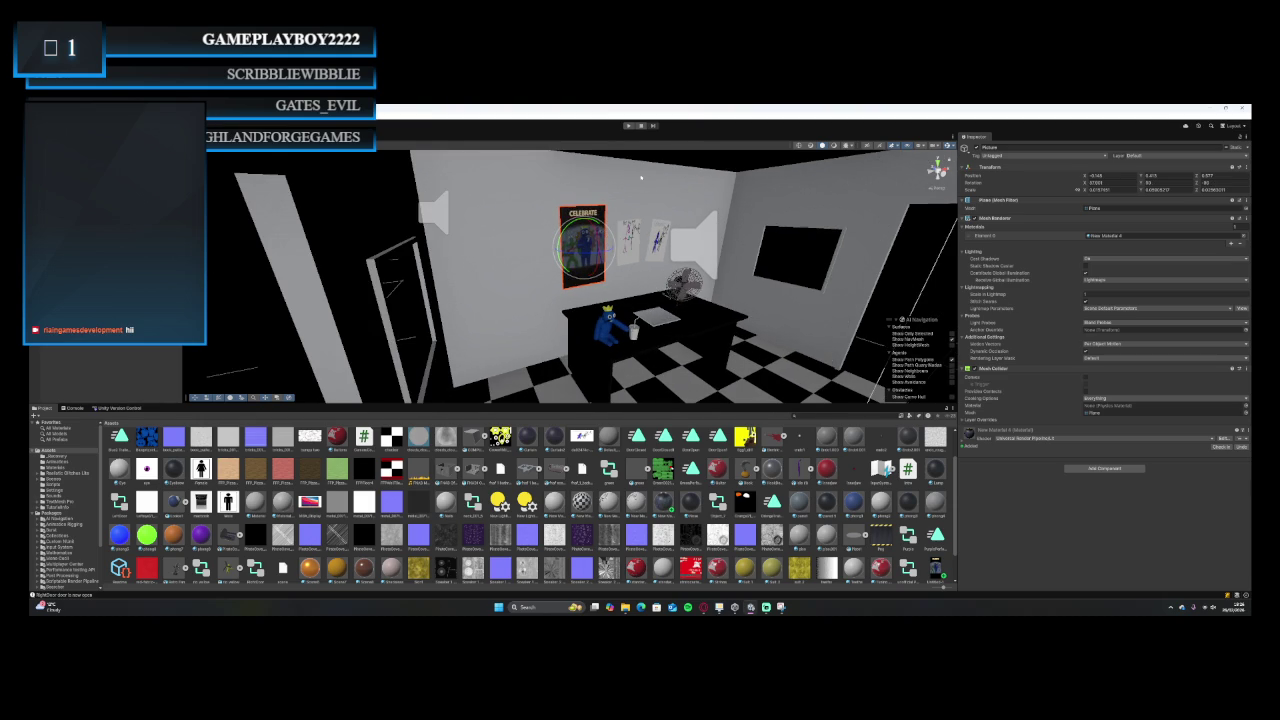
pyautogui.hotkey('ctrl', 'p')
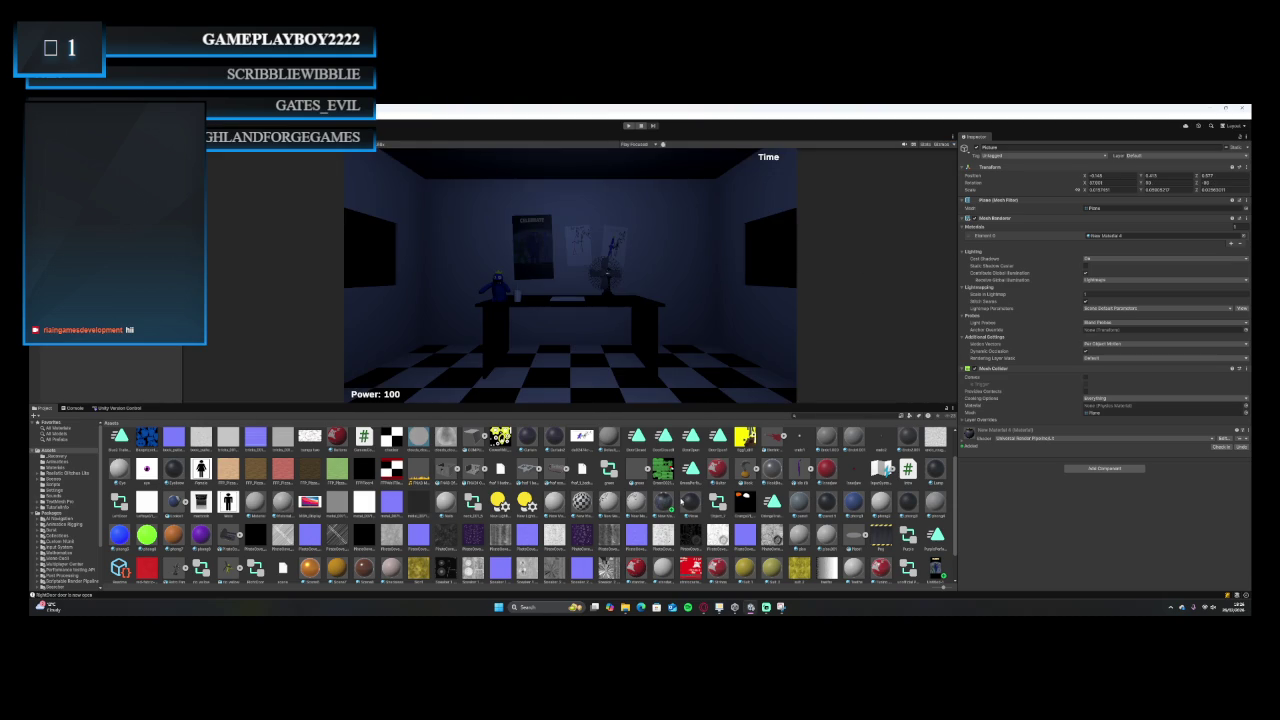
# Turn on emission for New Material 4 with a white HDR colour at reduced intensity.
pyautogui.click(663, 502)
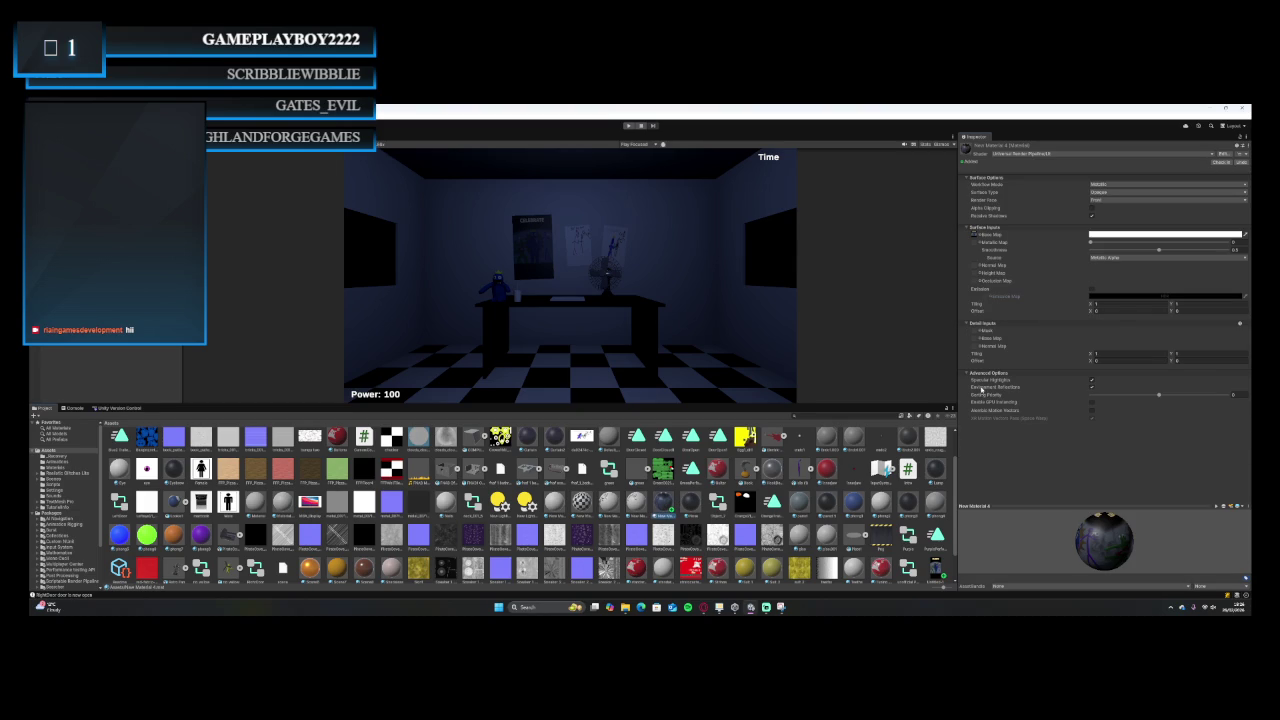
pyautogui.click(1091, 289)
pyautogui.click(1122, 297)
pyautogui.moveTo(1205, 335); pyautogui.dragTo(1189, 328)
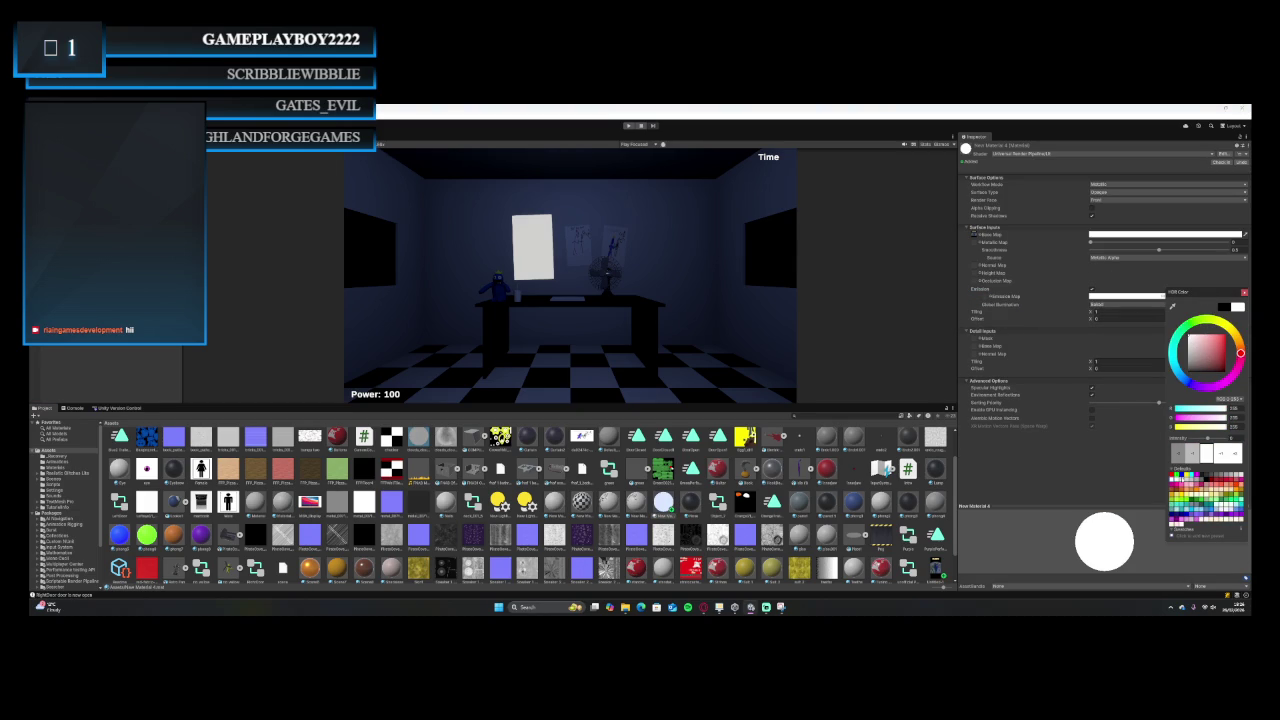
pyautogui.click(1178, 453)
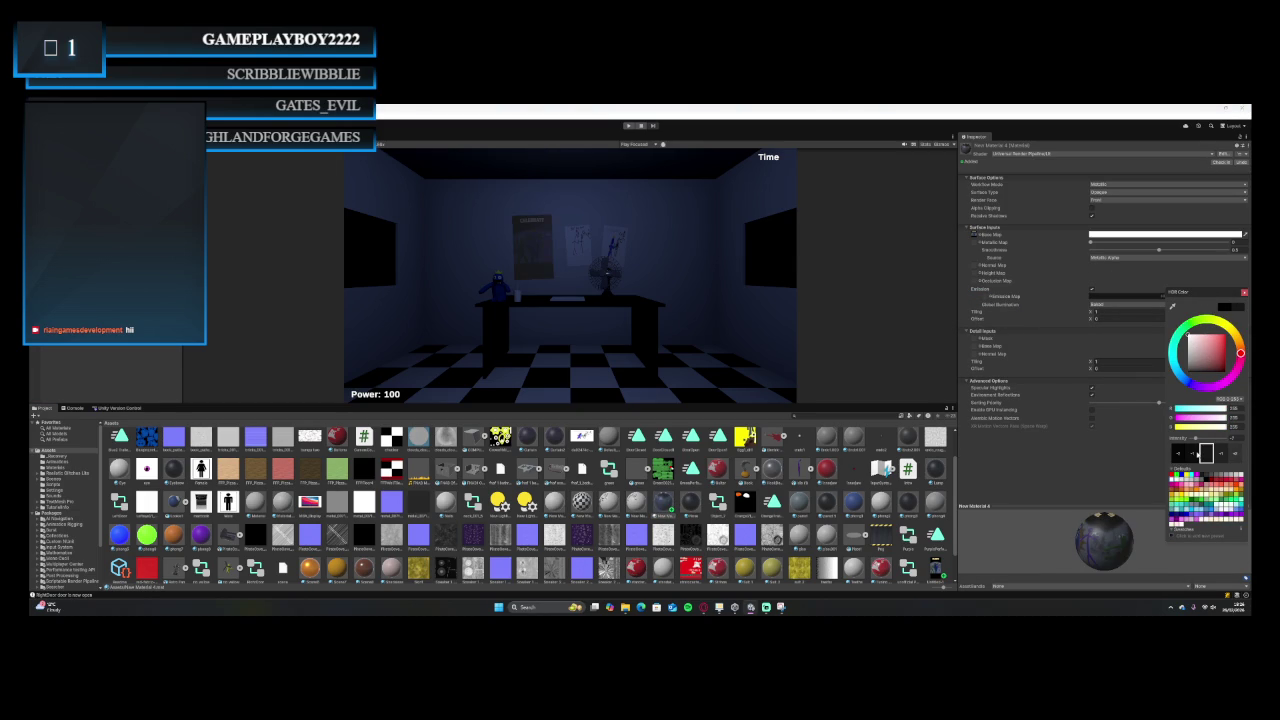
pyautogui.click(1195, 454)
pyautogui.click(1224, 455)
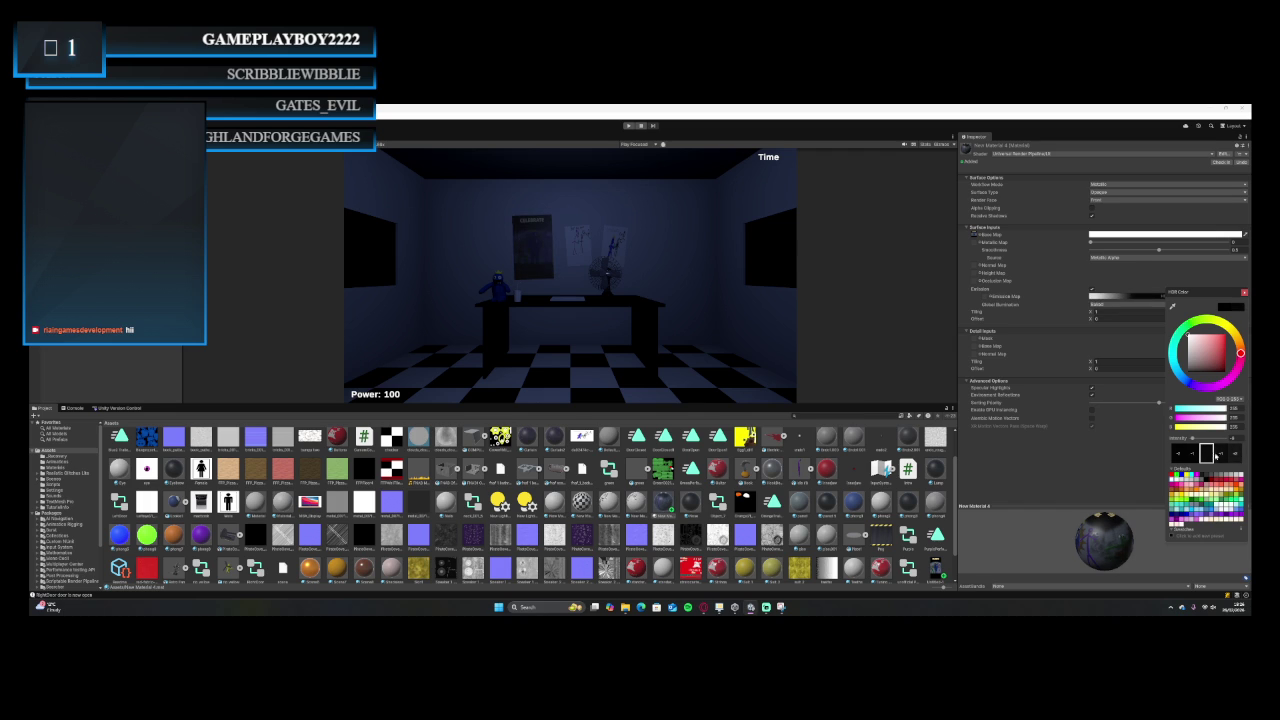
pyautogui.click(1244, 293)
# Raise the material's smoothness close to maximum and change its smoothness source.
pyautogui.moveTo(1159, 251); pyautogui.dragTo(995, 249)
pyautogui.moveTo(1090, 249); pyautogui.dragTo(1227, 249)
pyautogui.click(1160, 258)
pyautogui.click(1132, 272)
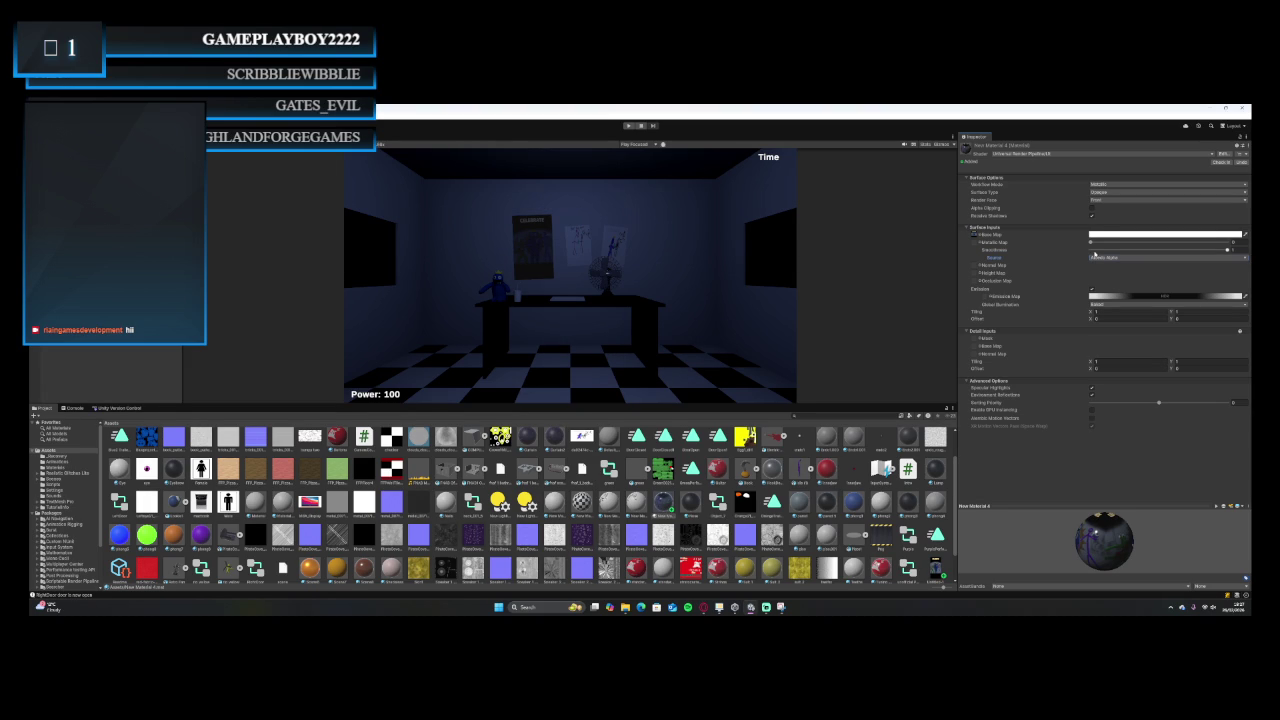
# Set the poster material's smoothness back to 0 and fine-tune its emission intensity.
pyautogui.click(1091, 242)
pyautogui.click(1091, 250)
pyautogui.click(1122, 297)
pyautogui.click(1156, 458)
pyautogui.click(1147, 452)
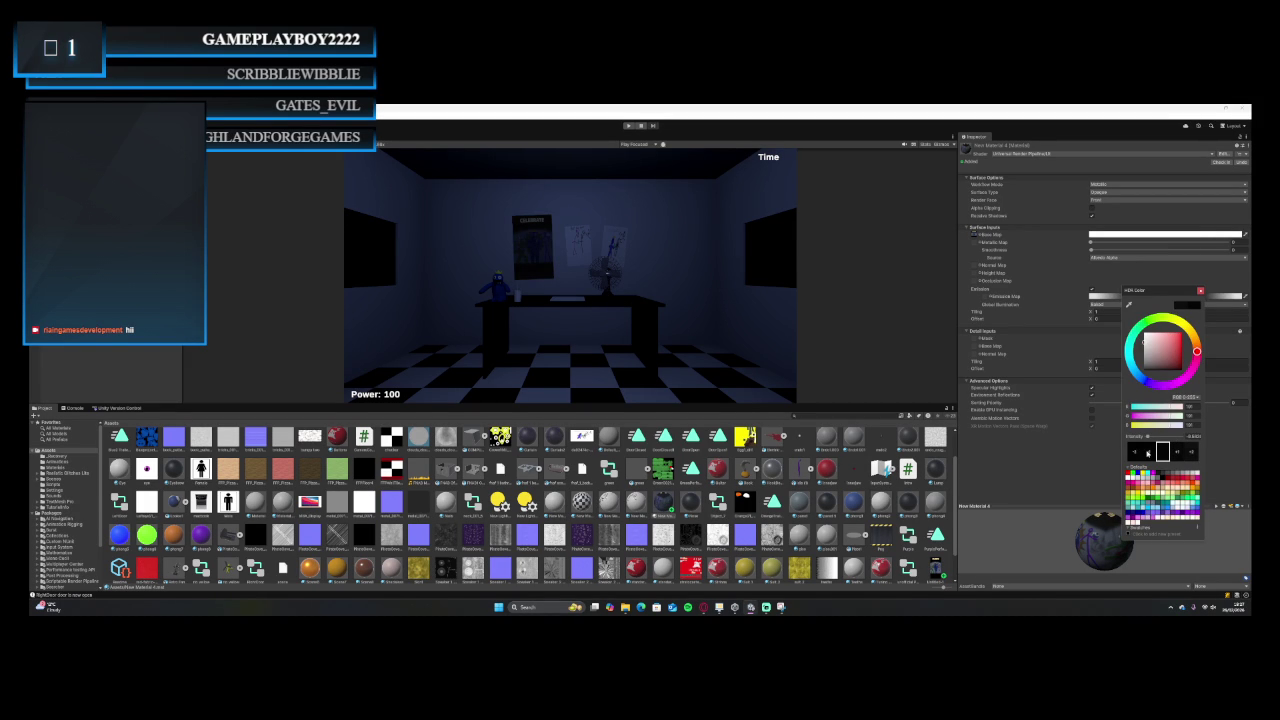
pyautogui.click(1188, 452)
pyautogui.click(1176, 453)
pyautogui.click(716, 218)
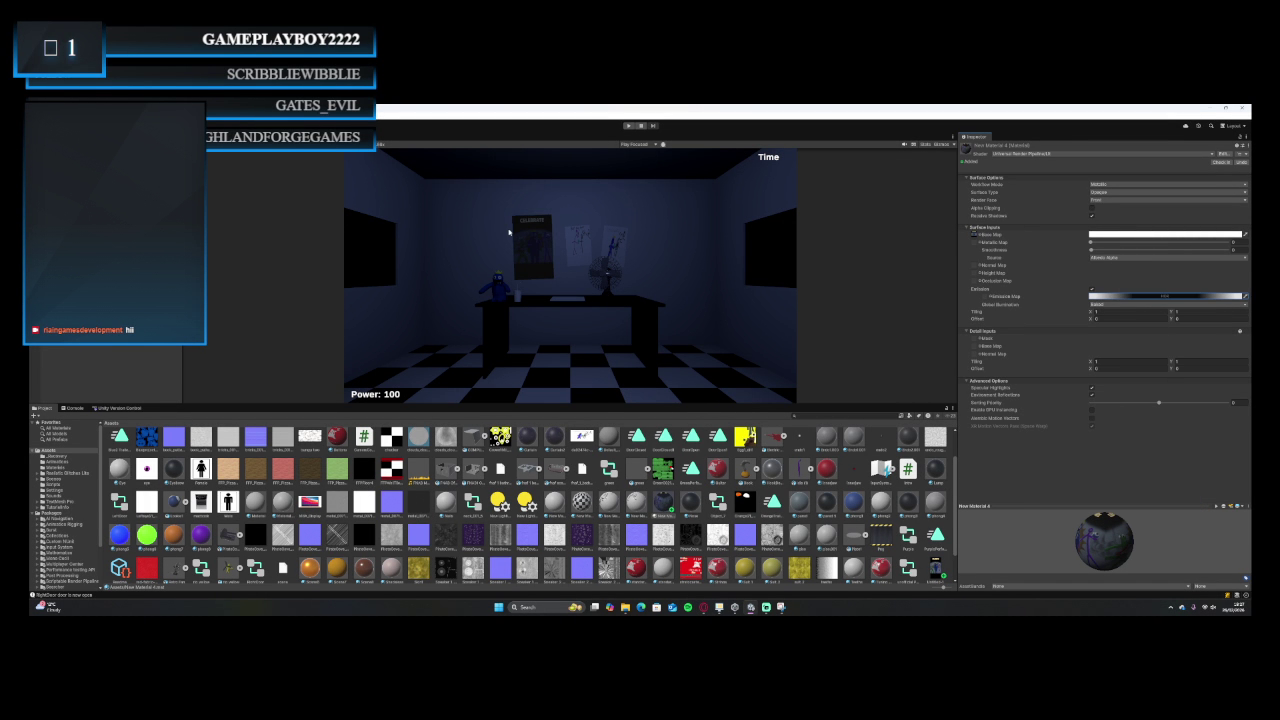
# Toggle the material's environment reflections, then undo the change.
pyautogui.click(1092, 394)
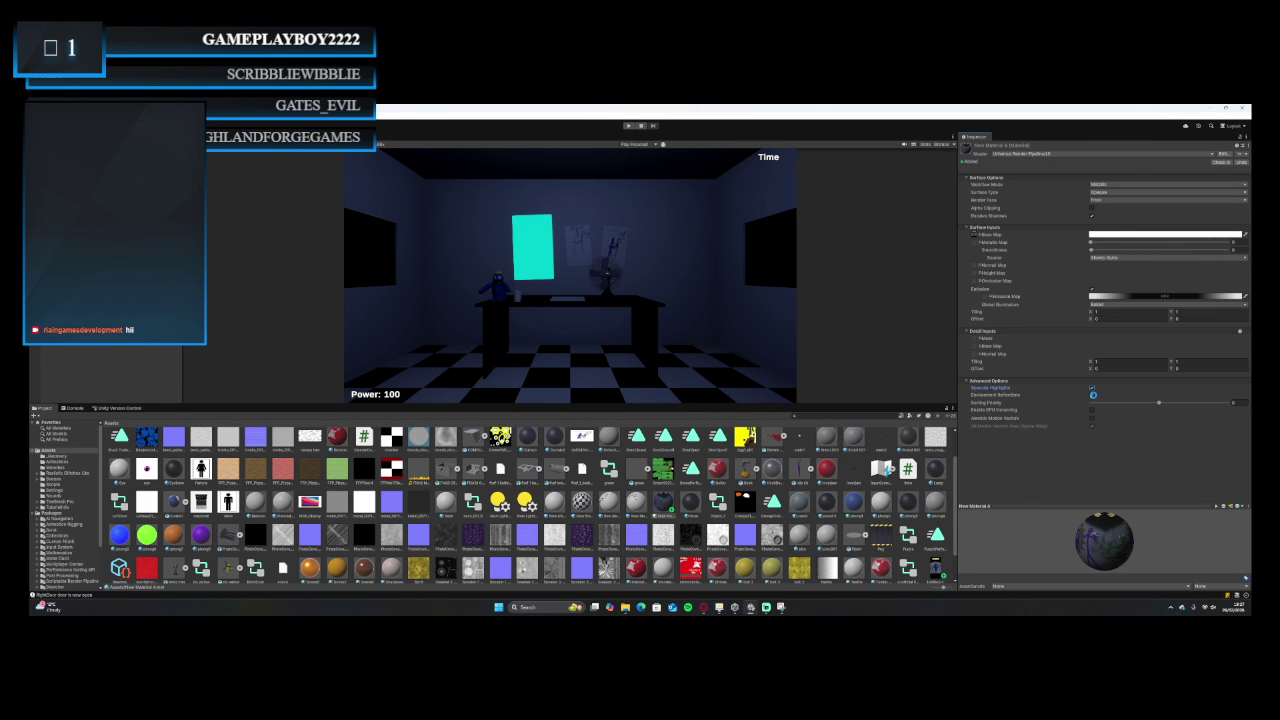
pyautogui.click(1091, 395)
pyautogui.click(1092, 395)
pyautogui.hotkey('ctrl', 'z')
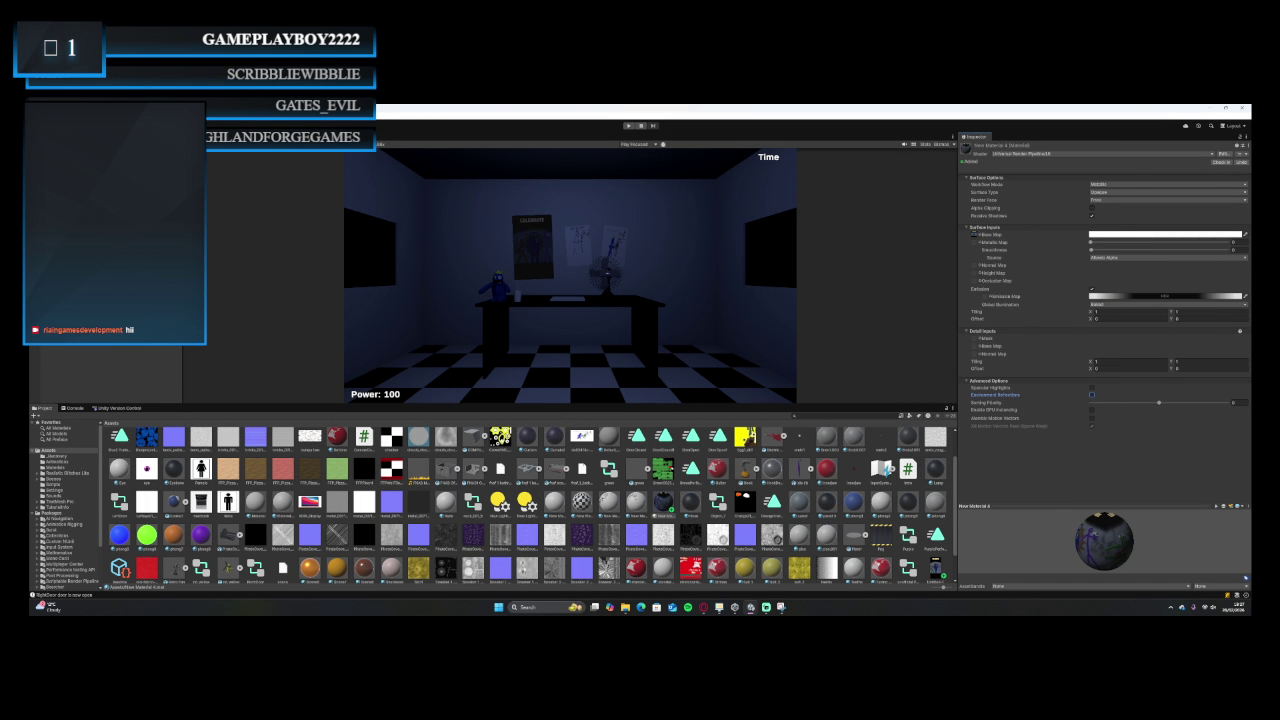
# Give the Point Light a darker blue colour, retyping its intensity as 005 and then 1.
pyautogui.hotkey('ctrl', 'z')
pyautogui.click(975, 148)
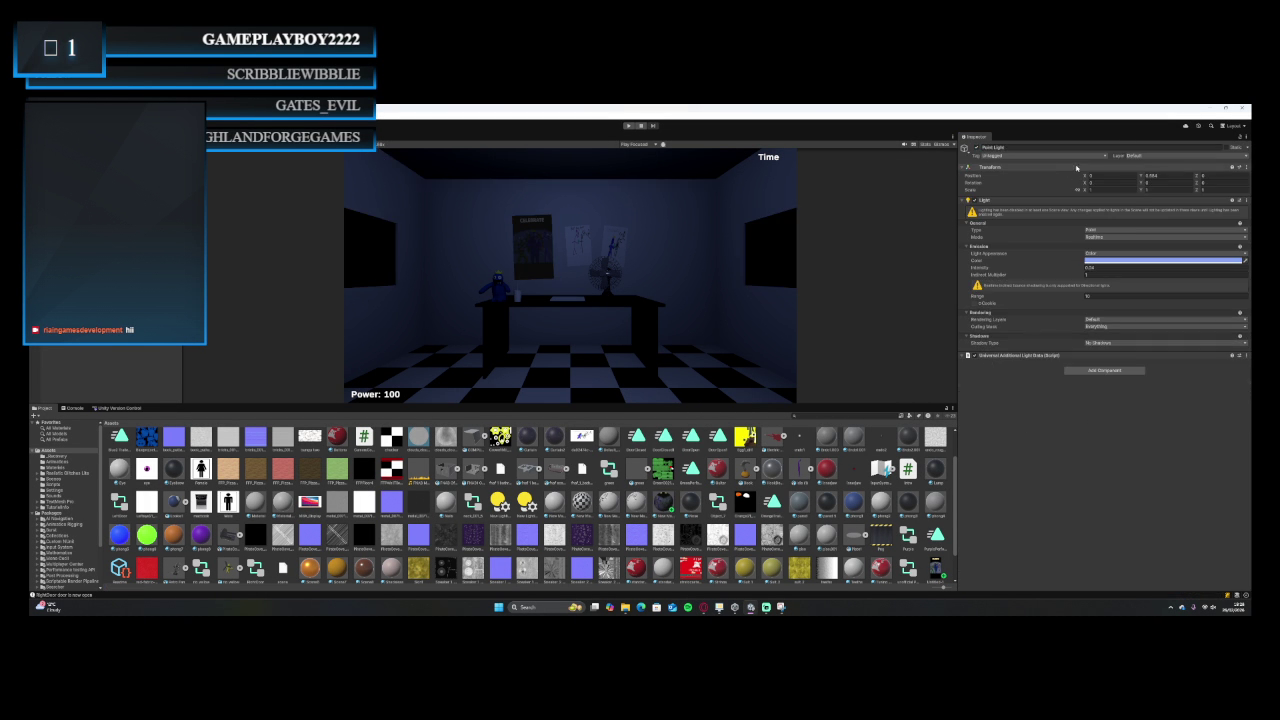
pyautogui.click(976, 149)
pyautogui.click(976, 149)
pyautogui.click(1090, 268)
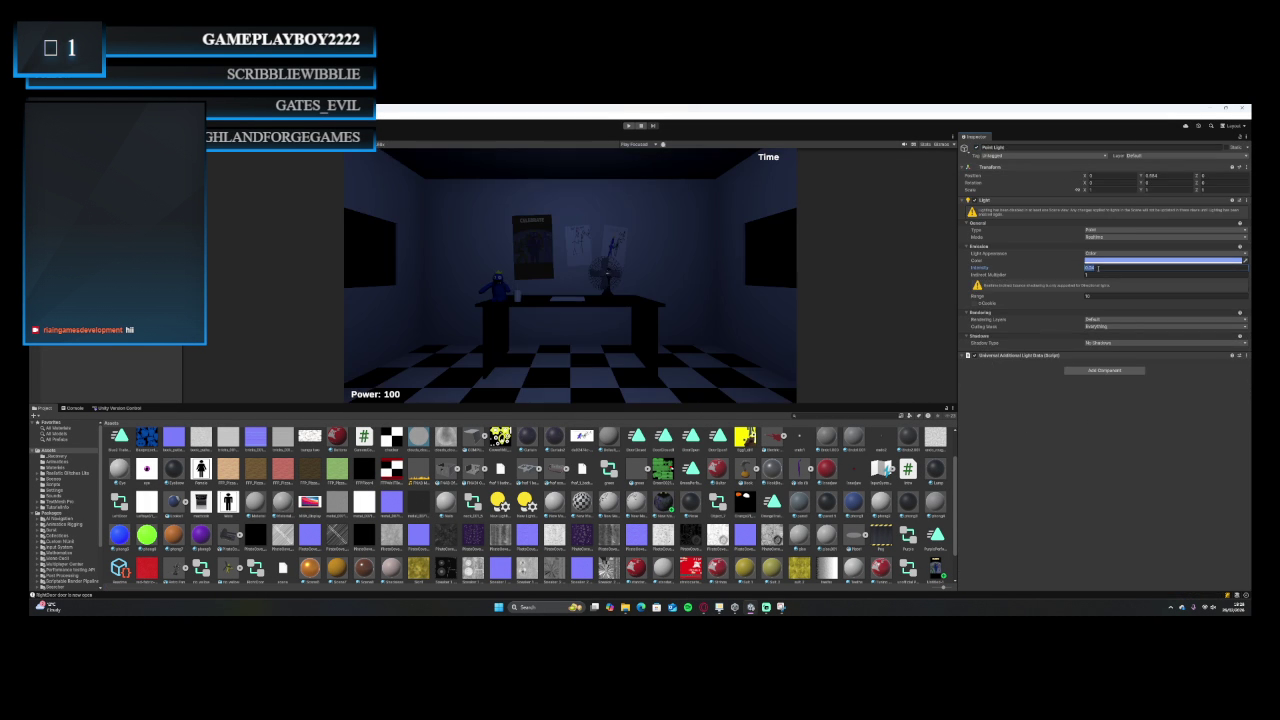
pyautogui.write('0')
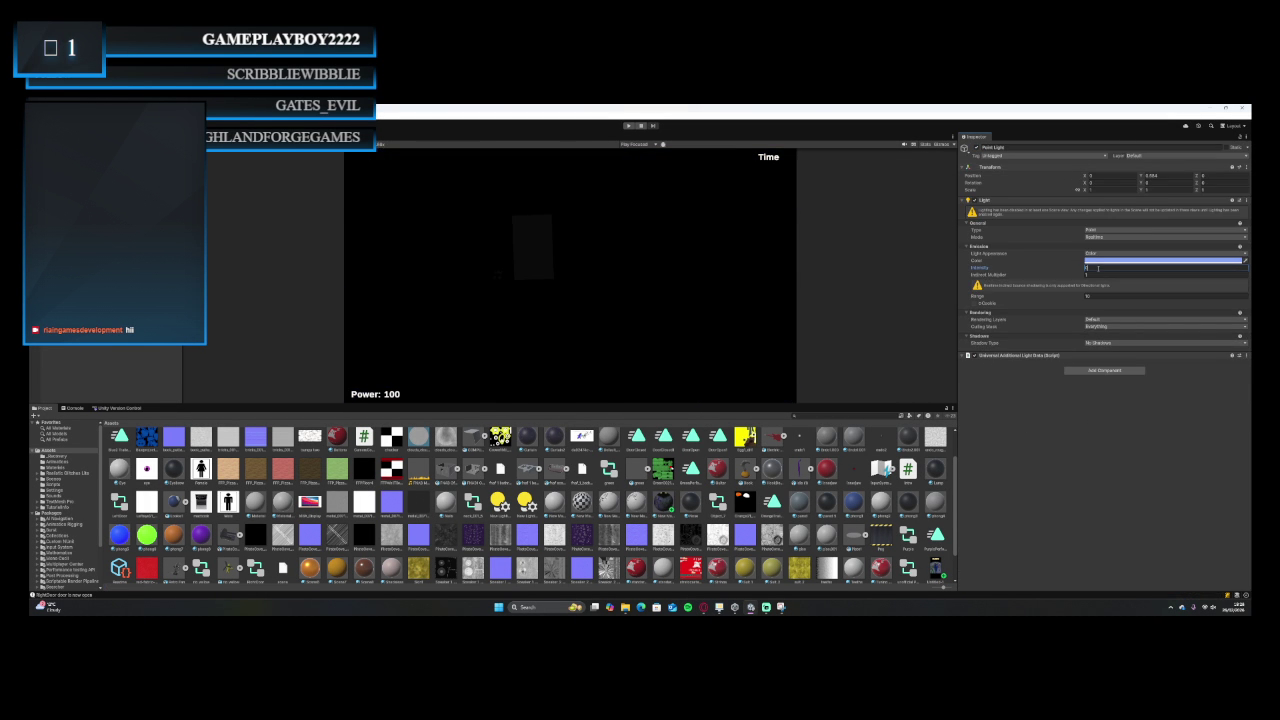
pyautogui.write('0')
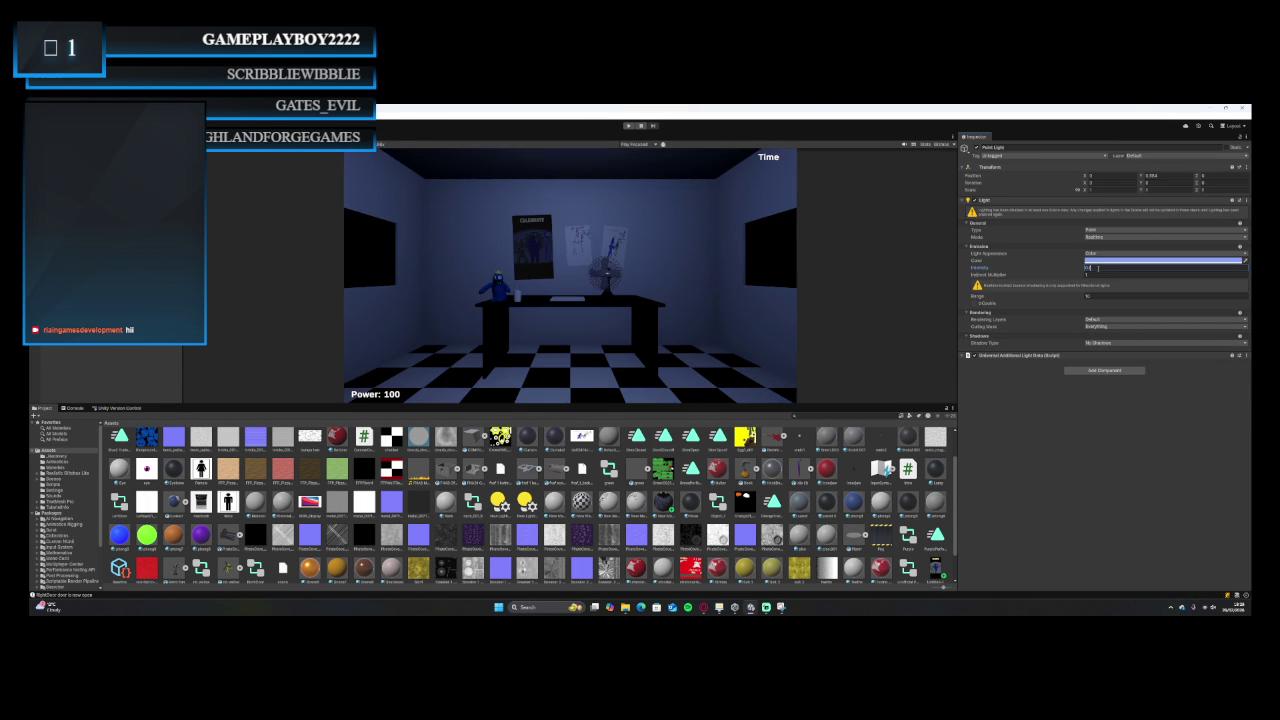
pyautogui.write('5')
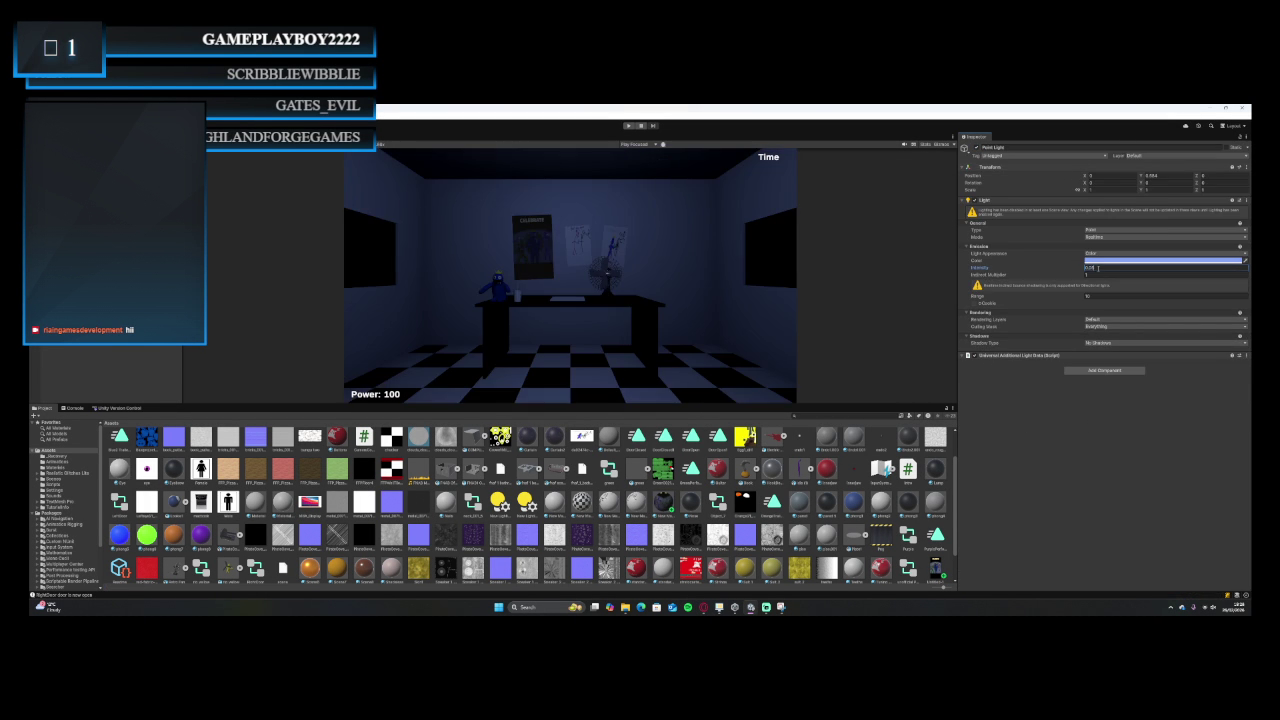
pyautogui.click(1105, 259)
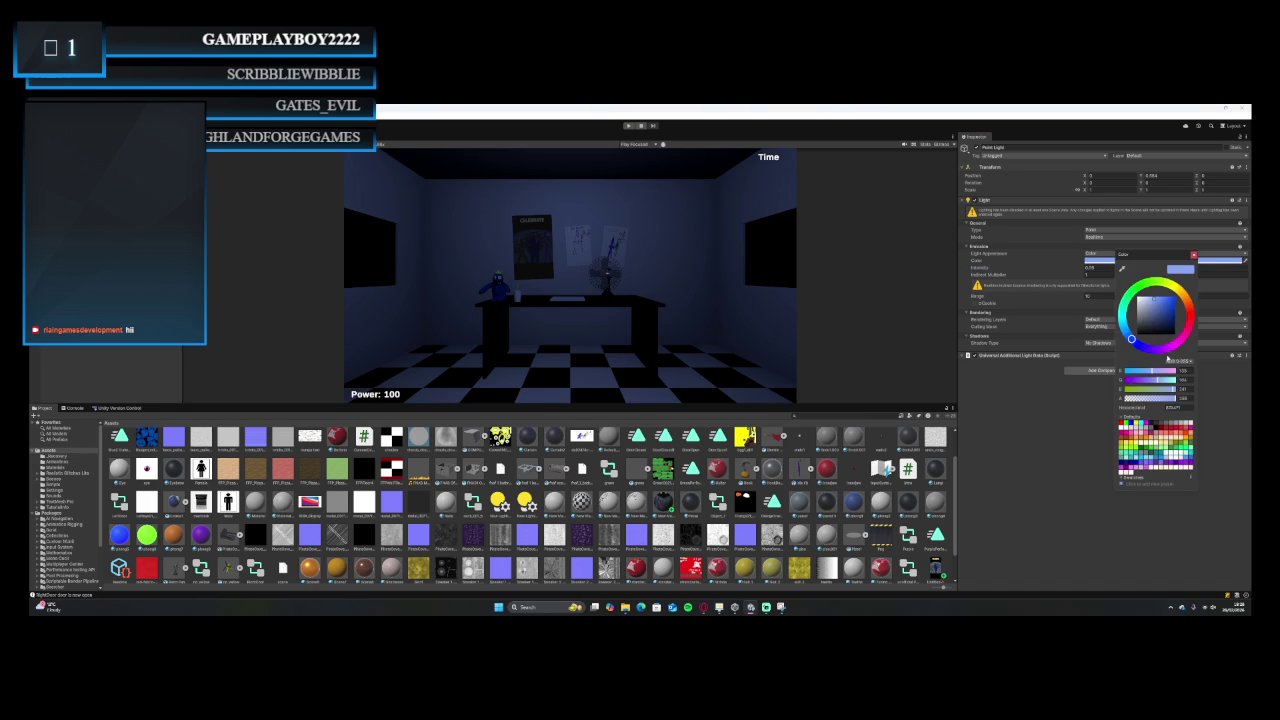
pyautogui.click(1157, 305)
pyautogui.click(1150, 249)
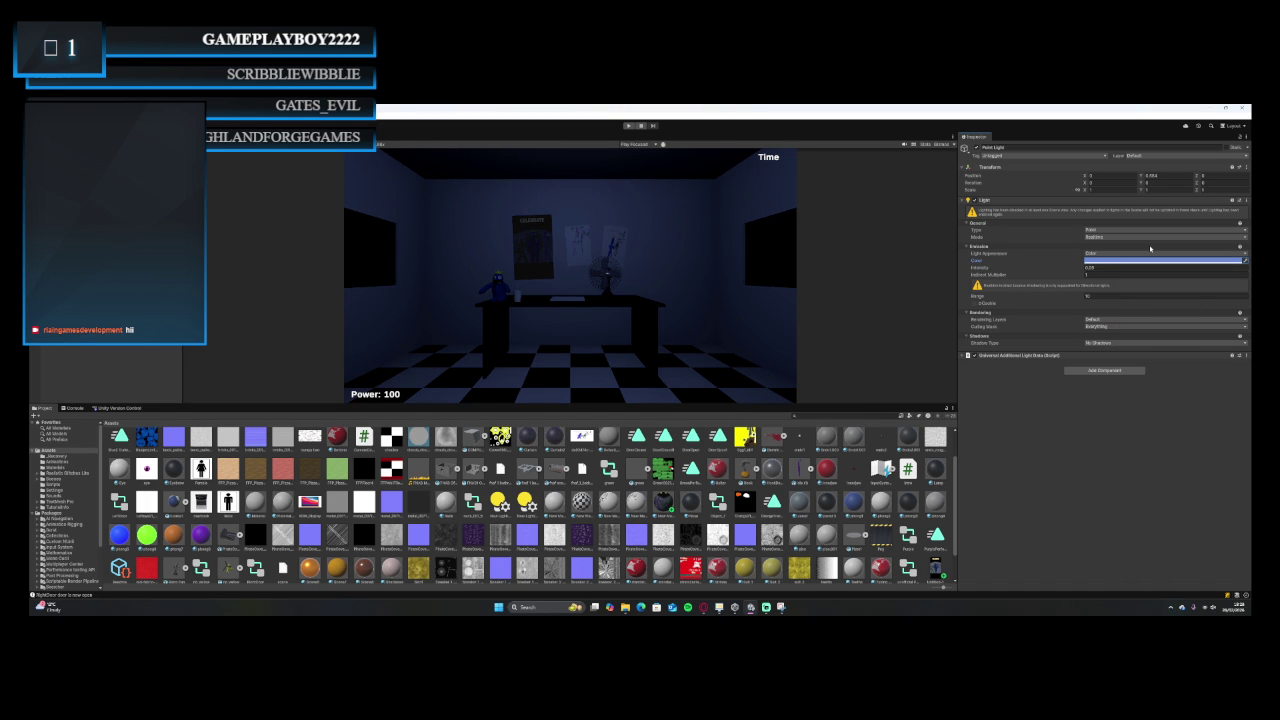
pyautogui.click(1113, 266)
pyautogui.write('1')
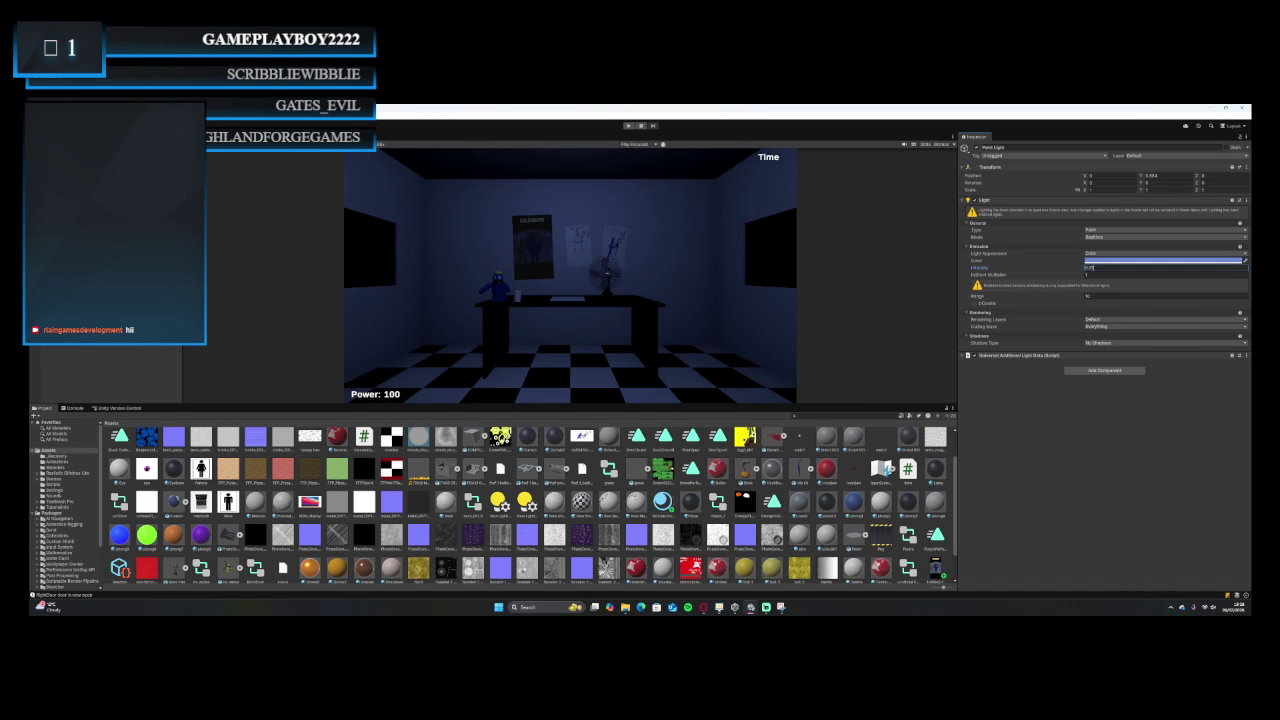
# Run the game, toggle the doorway light on, off and on again, then stop.
pyautogui.click(628, 126)
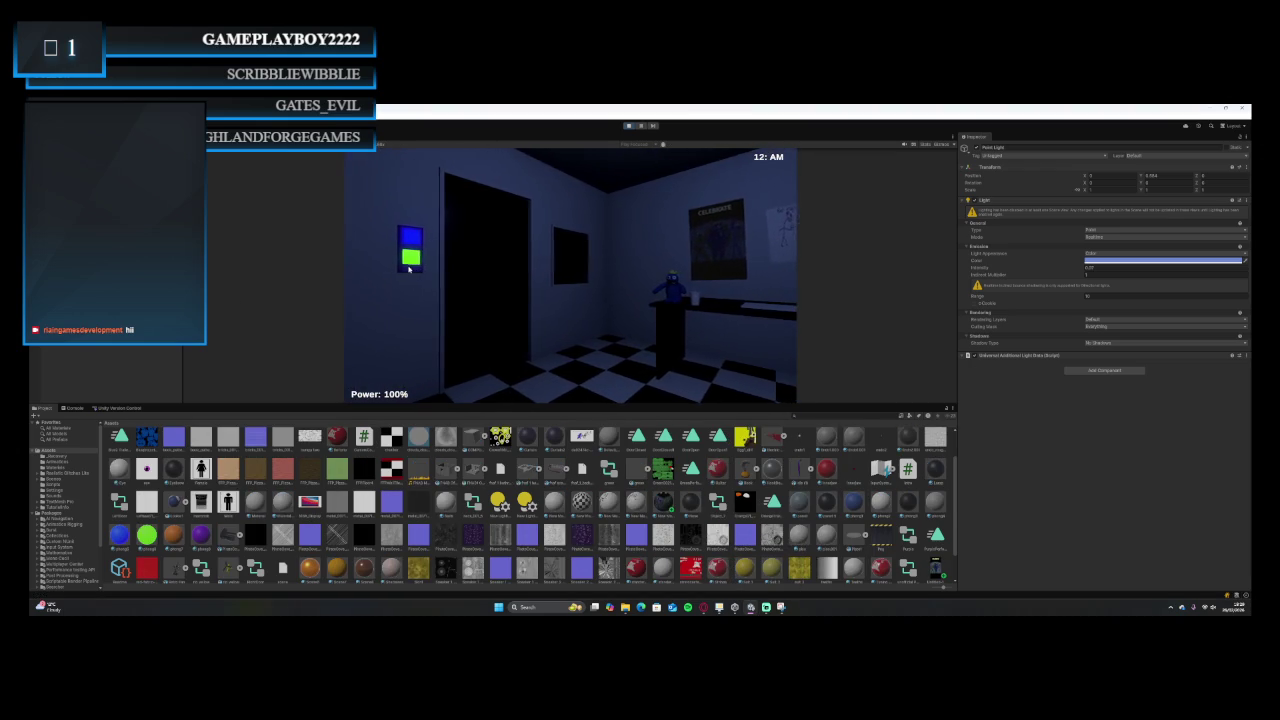
pyautogui.click(417, 261)
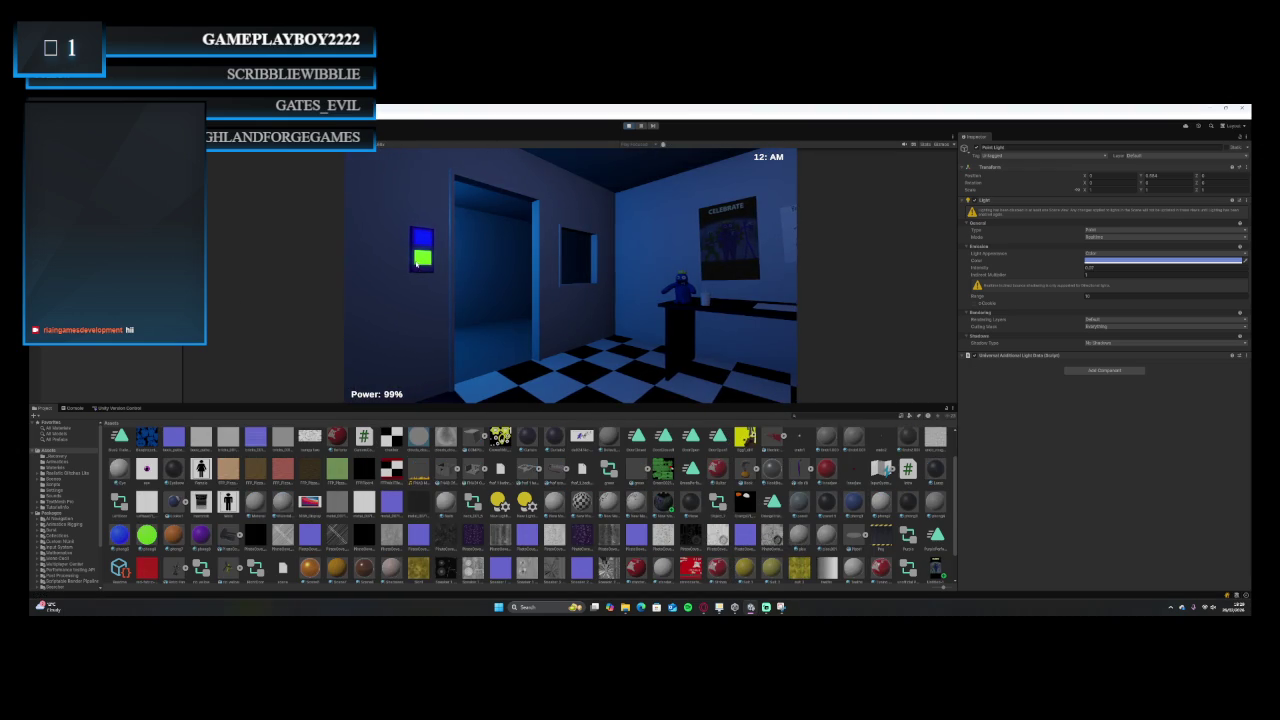
pyautogui.click(417, 261)
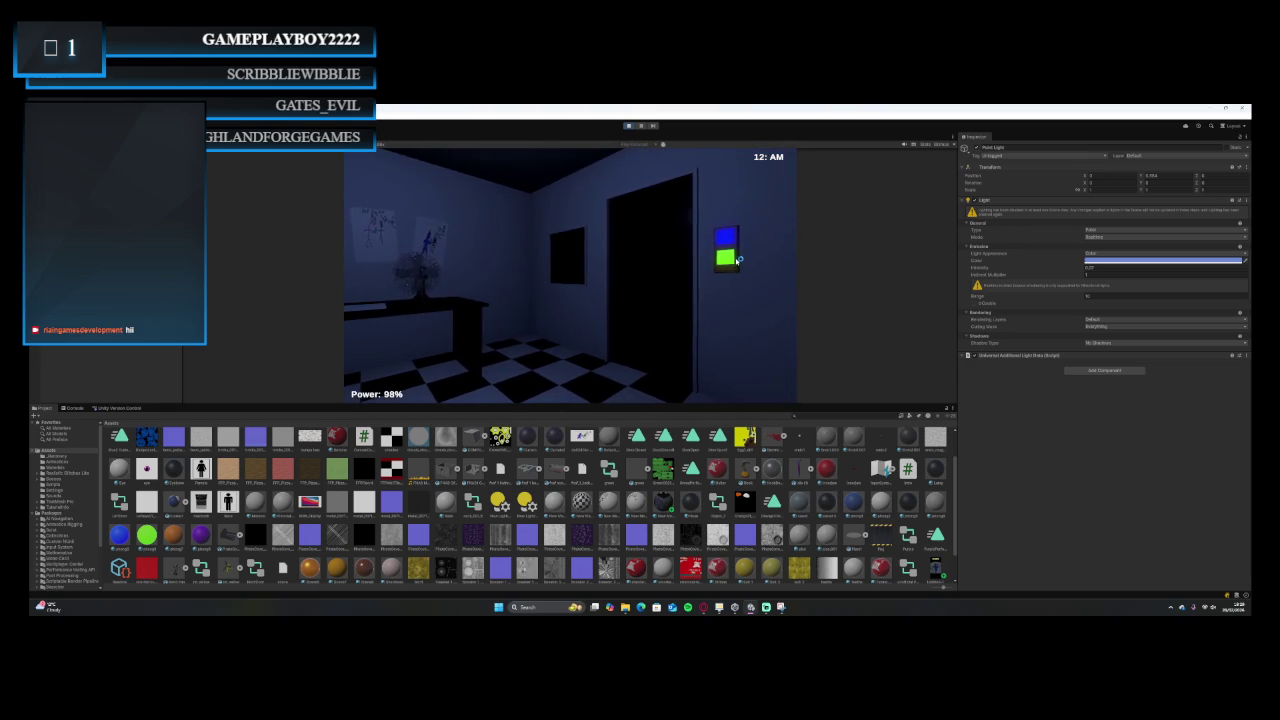
pyautogui.click(720, 259)
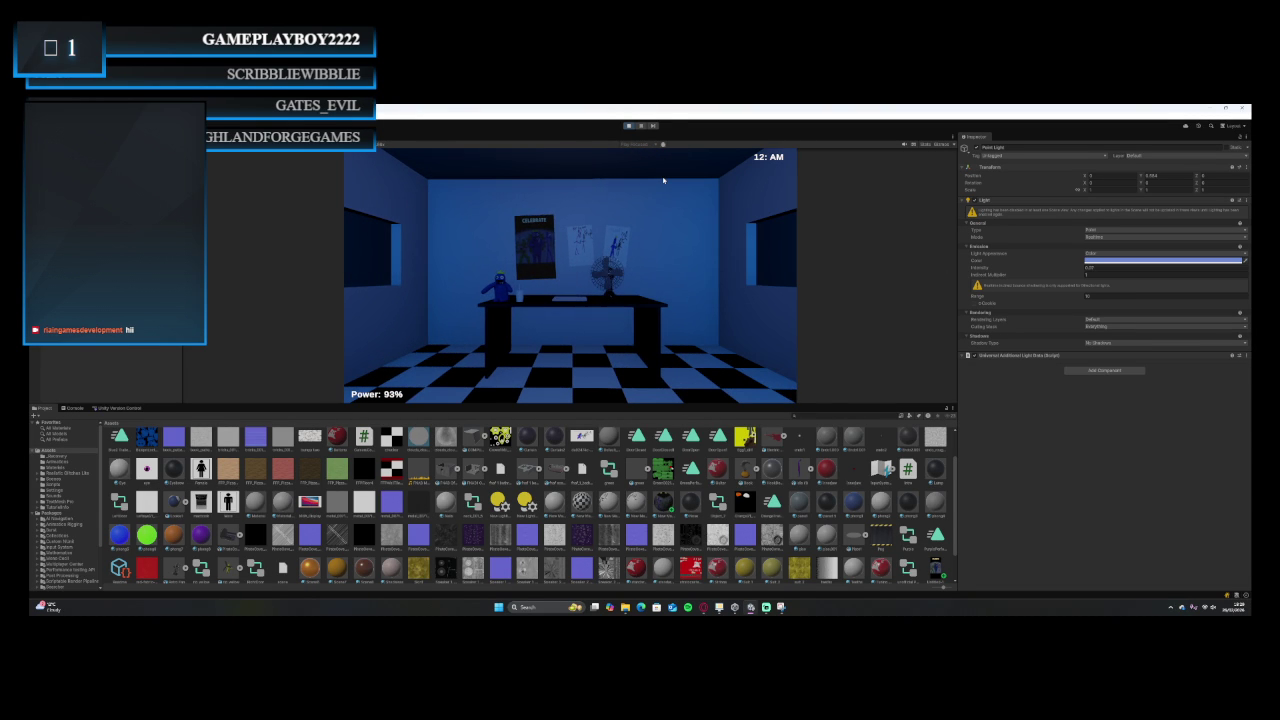
pyautogui.click(628, 127)
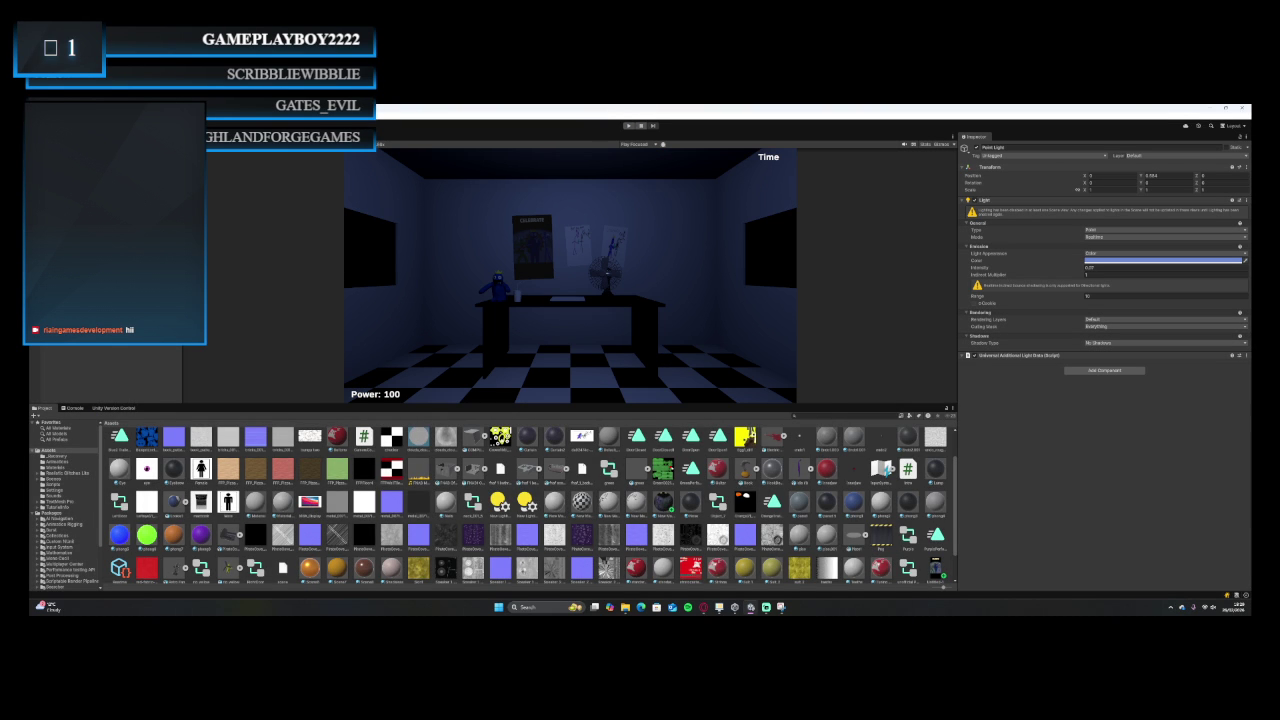
# Check in the pending project changes in Unity Version Control as changeset 120.
pyautogui.click(113, 408)
pyautogui.click(238, 569)
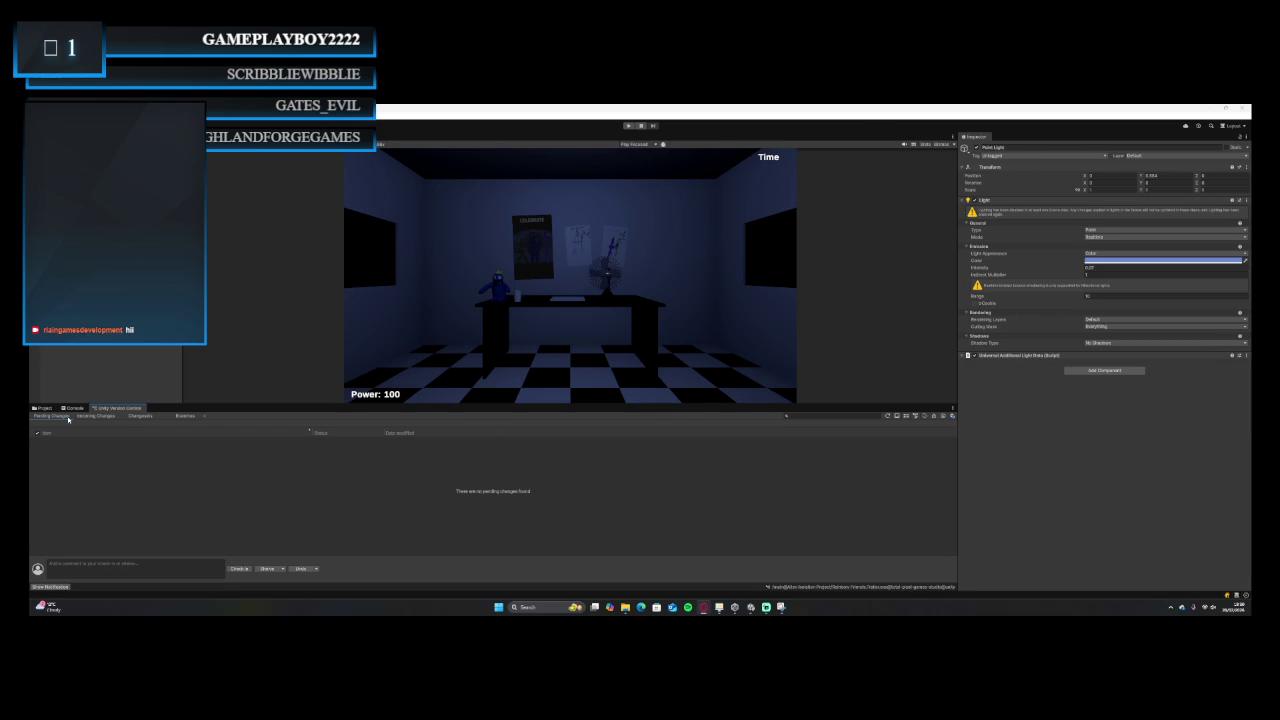
# Show the Console log and drag its splitter down to enlarge the Game view of the office.
pyautogui.click(75, 409)
pyautogui.moveTo(197, 404); pyautogui.dragTo(199, 480)
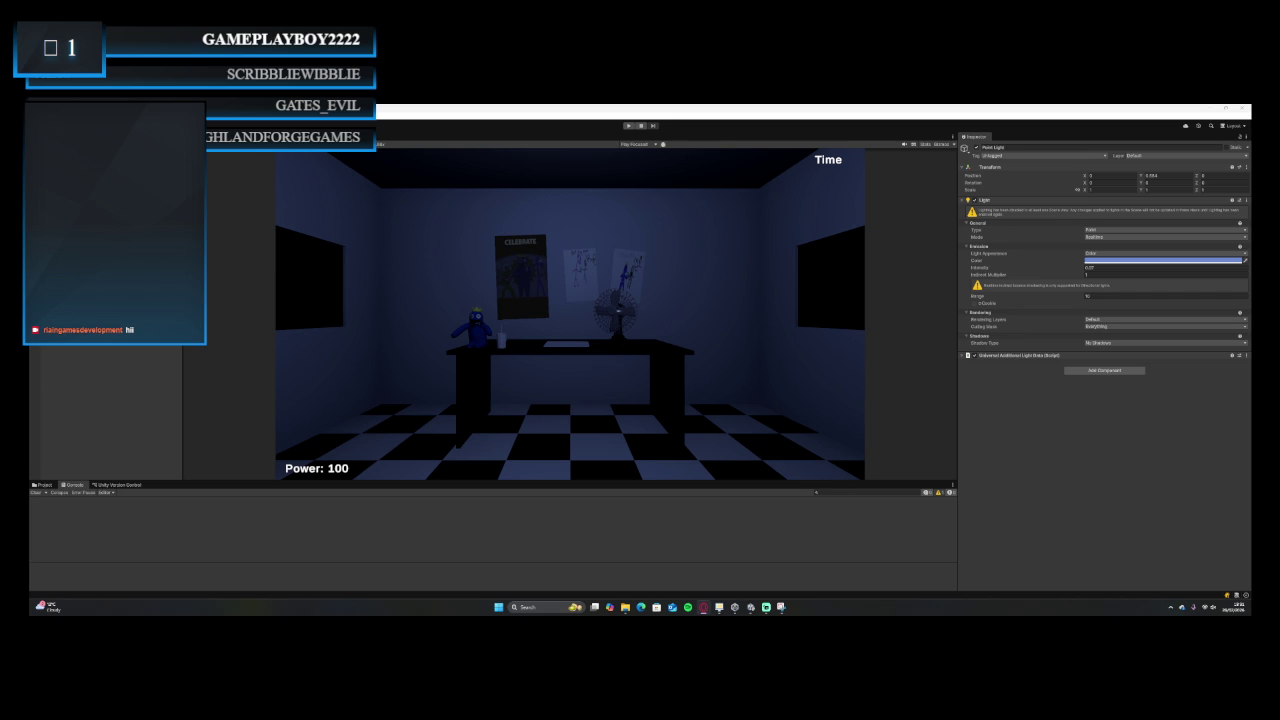
# Start the game in Play mode and light up the other doorway of the blue office.
pyautogui.click(628, 125)
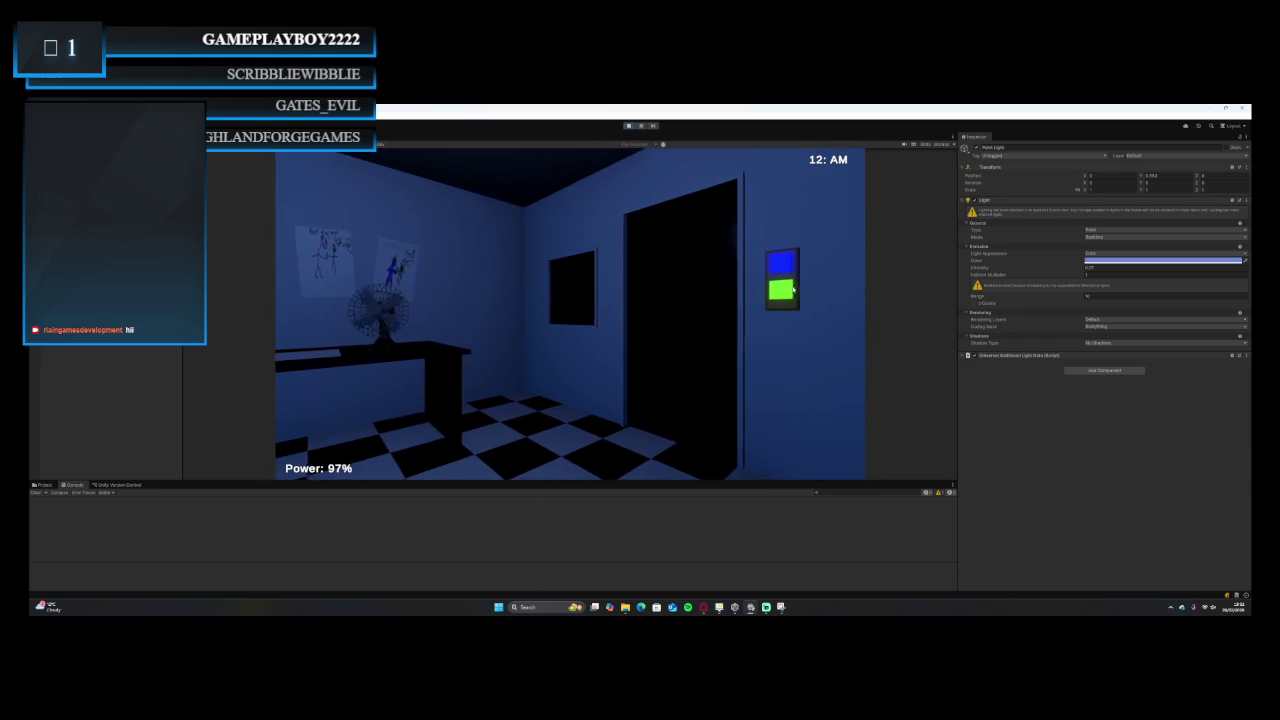
pyautogui.click(770, 295)
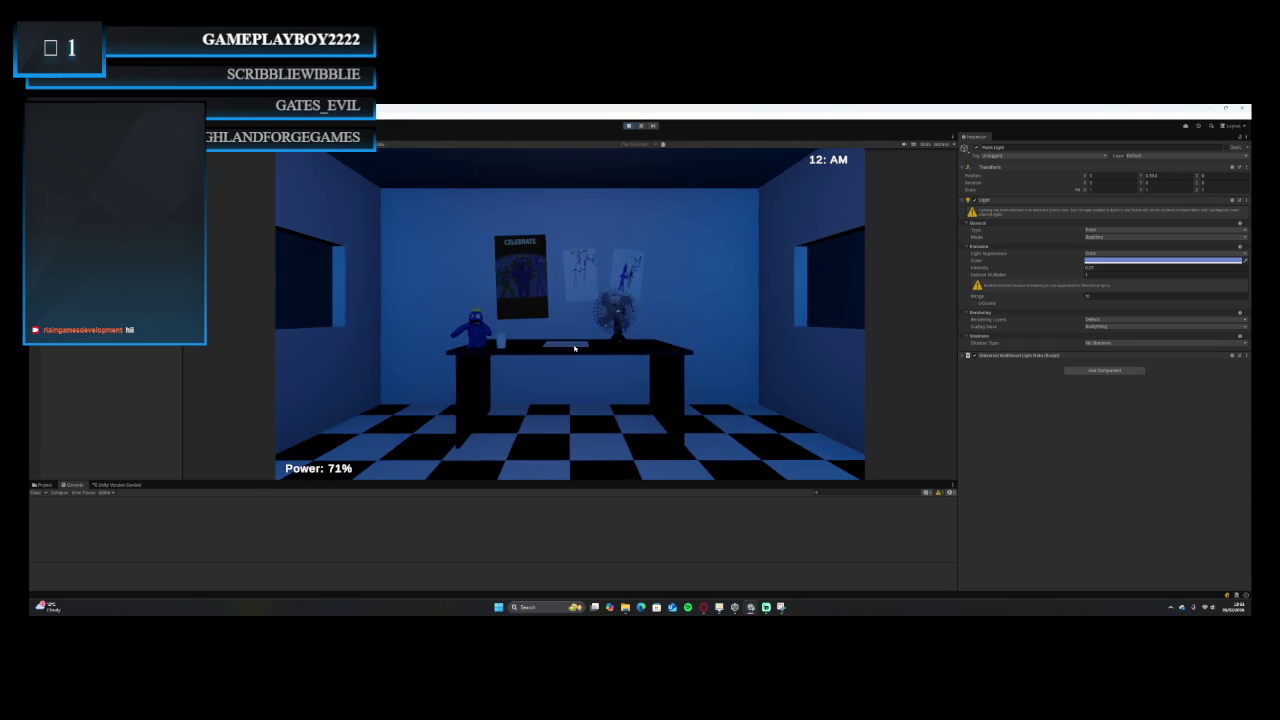
# Zoom in on the desk laptop, return to the office view, and play until power hits 0%.
pyautogui.click(576, 348)
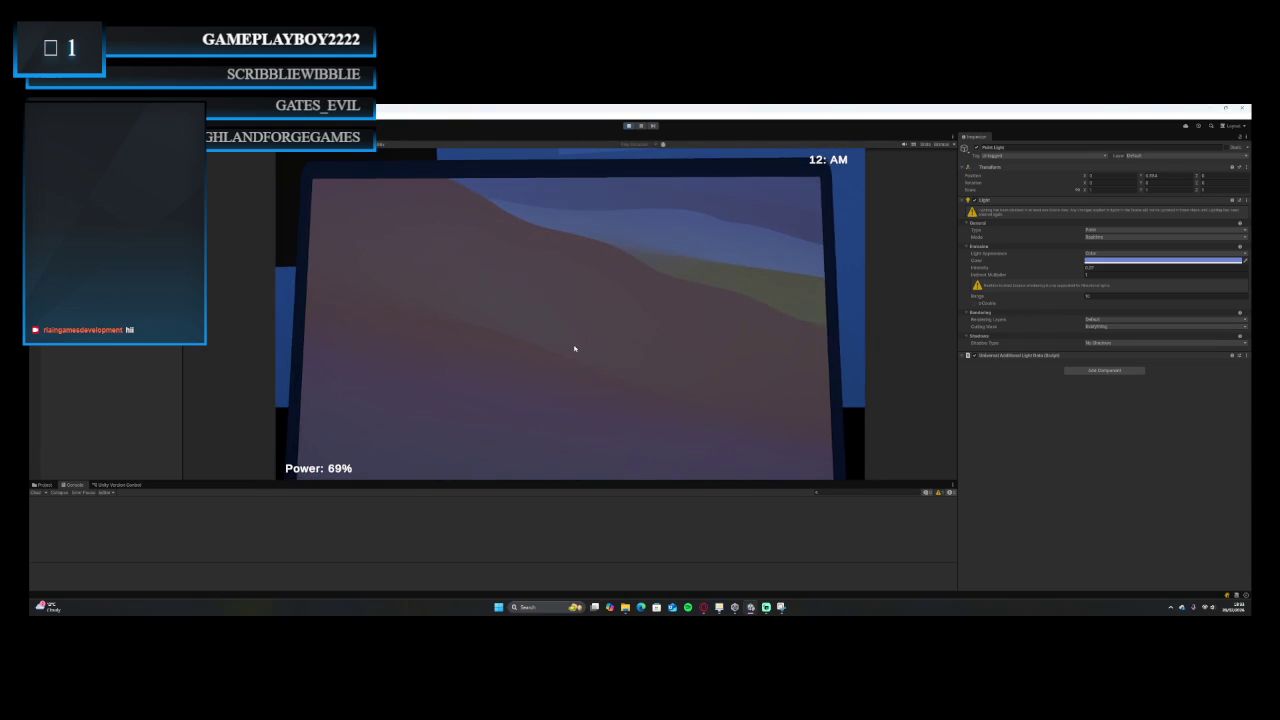
pyautogui.click(545, 432)
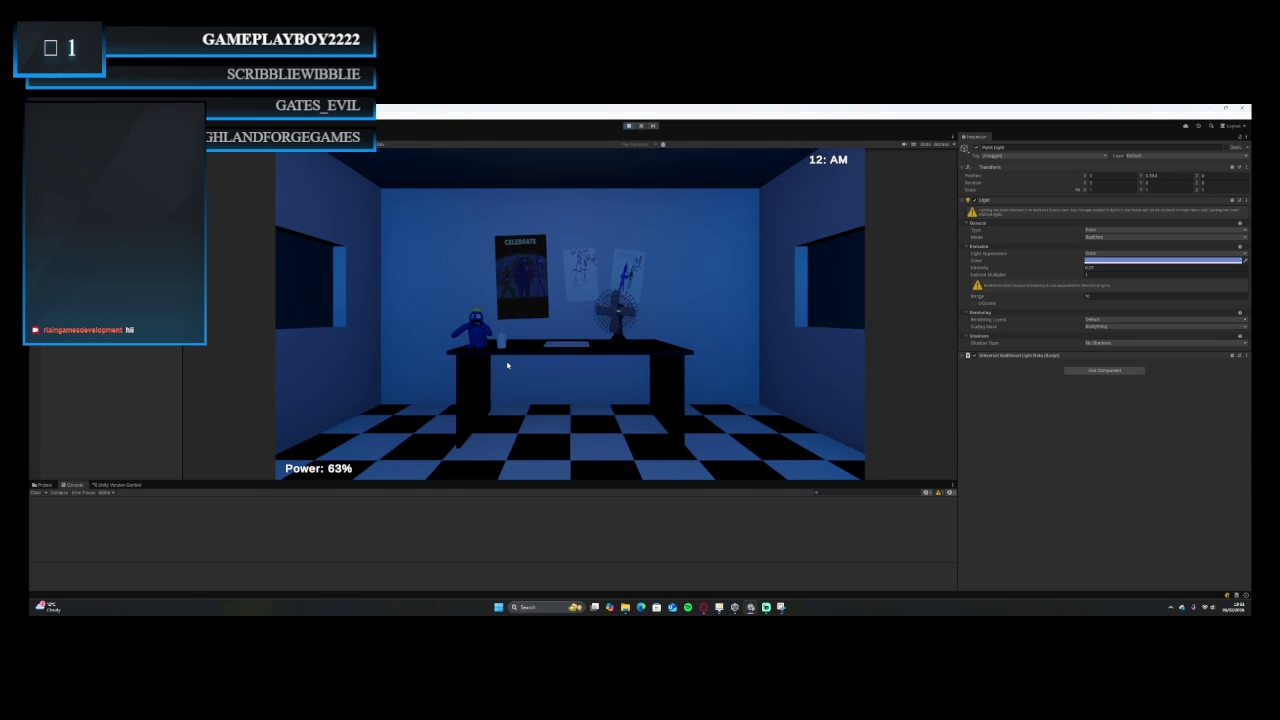
pyautogui.moveTo(457, 400)
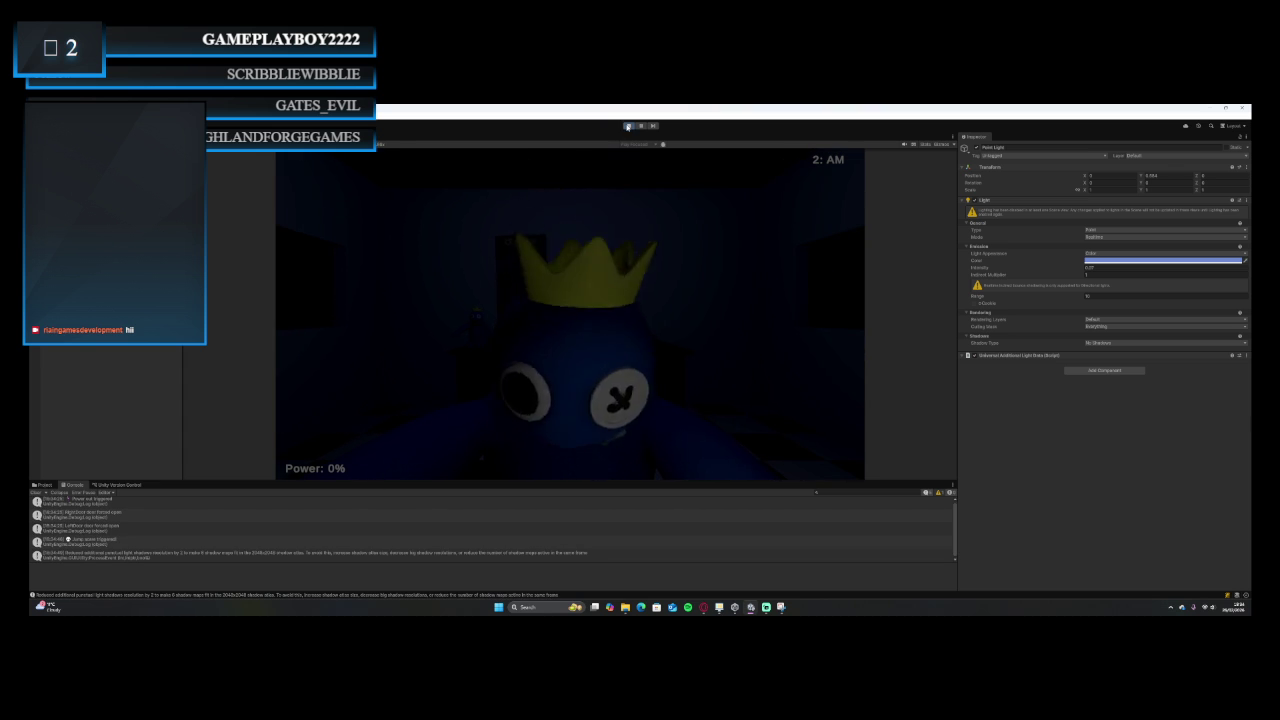
# Stop the Play test and select the main menu scene in the project's Scenes folder.
pyautogui.click(628, 126)
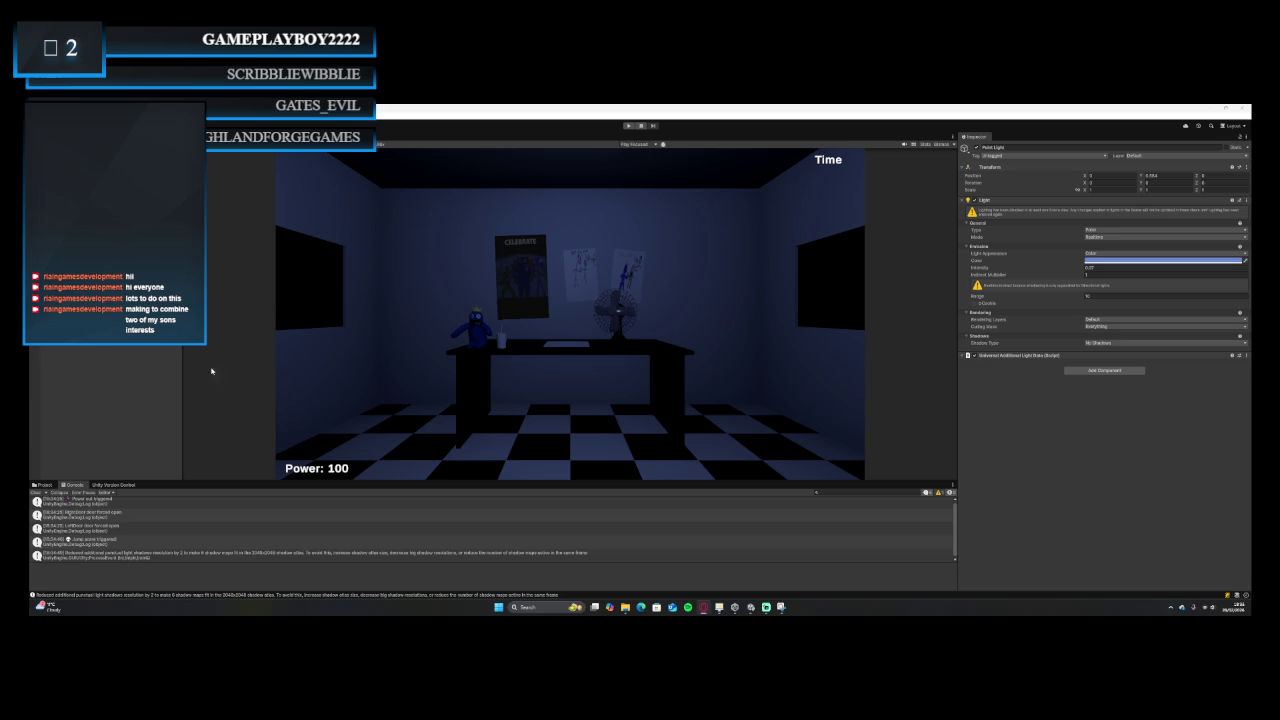
pyautogui.click(50, 485)
pyautogui.click(52, 555)
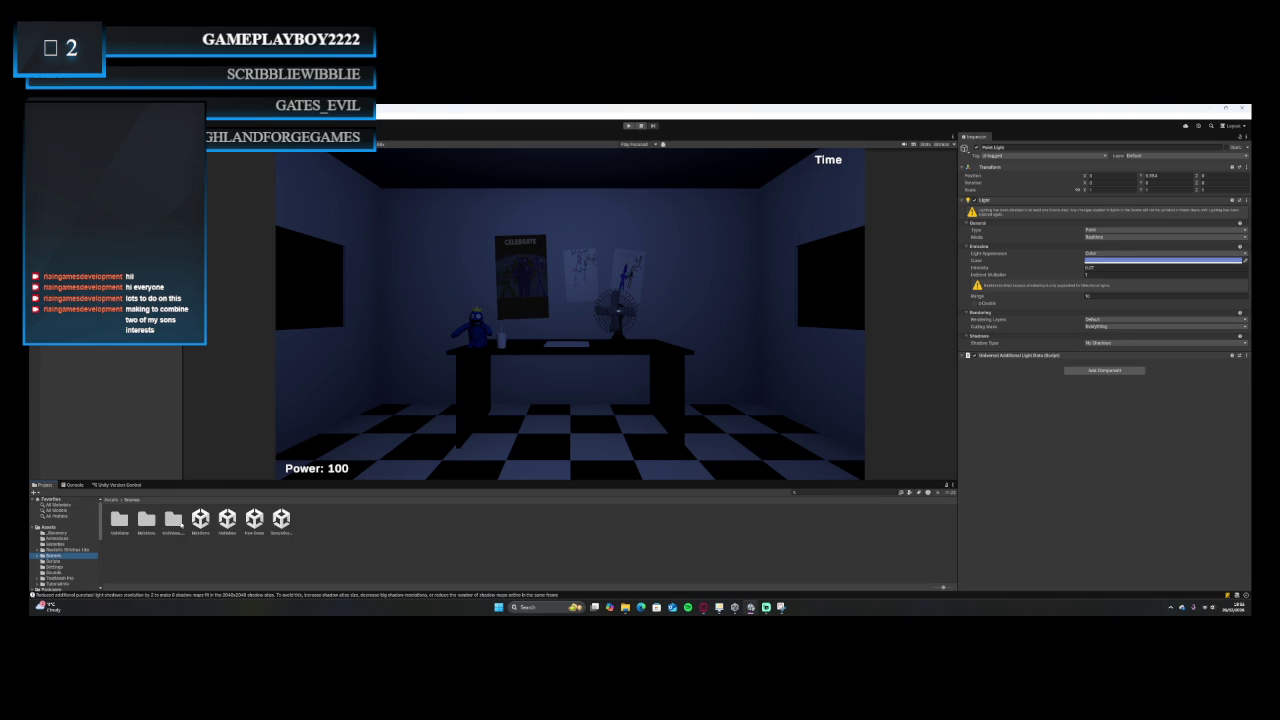
pyautogui.click(227, 520)
# Open and briefly test-play the main menu scene, then reopen the office scene.
pyautogui.doubleClick(227, 520)
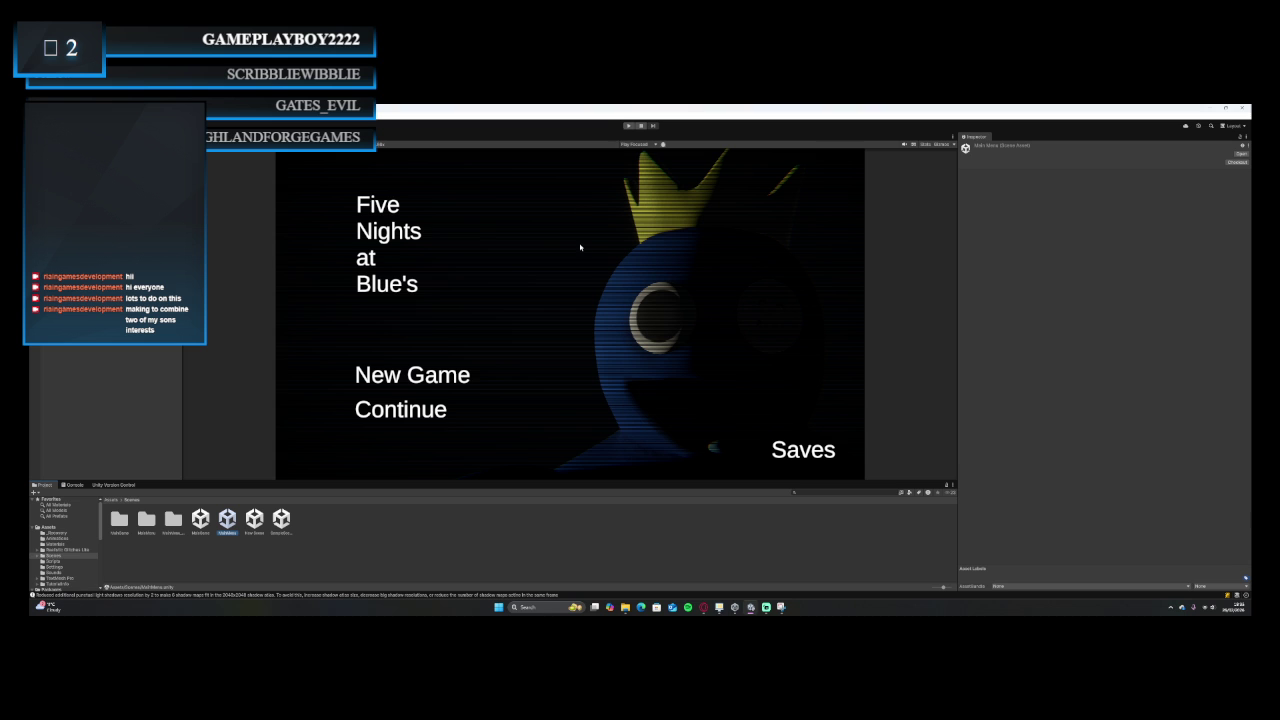
pyautogui.click(628, 124)
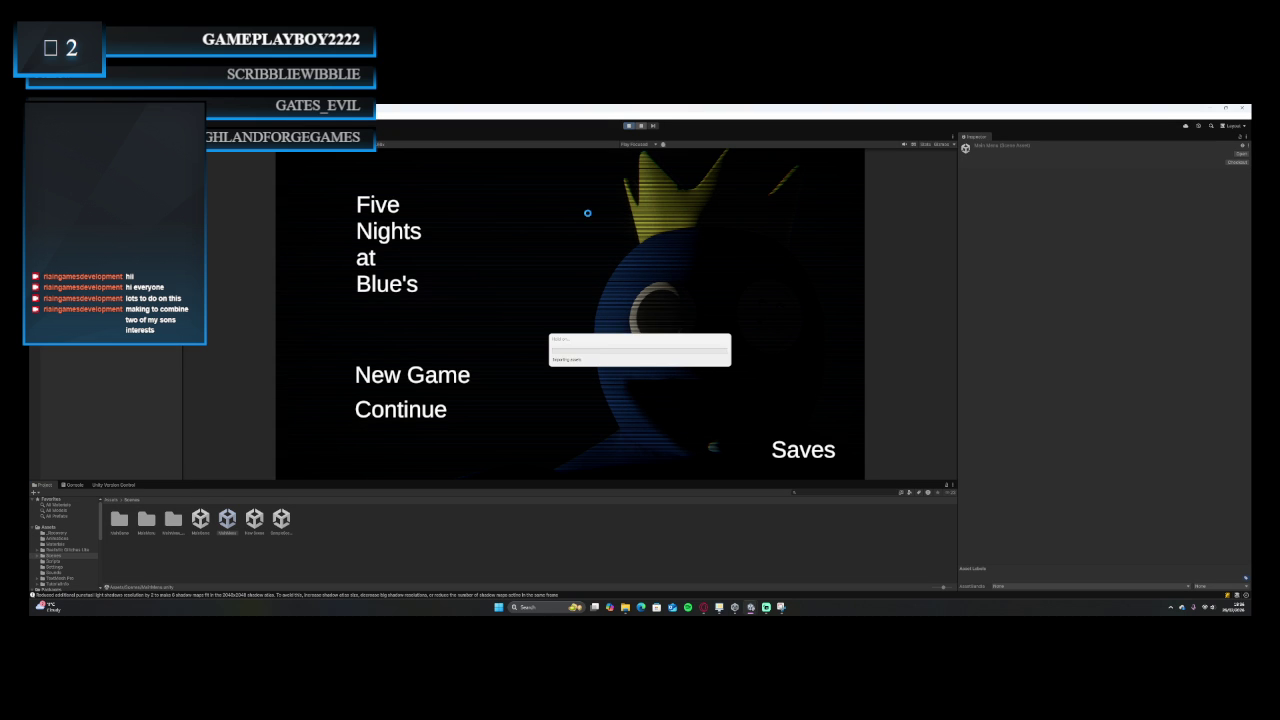
pyautogui.click(629, 125)
pyautogui.doubleClick(200, 518)
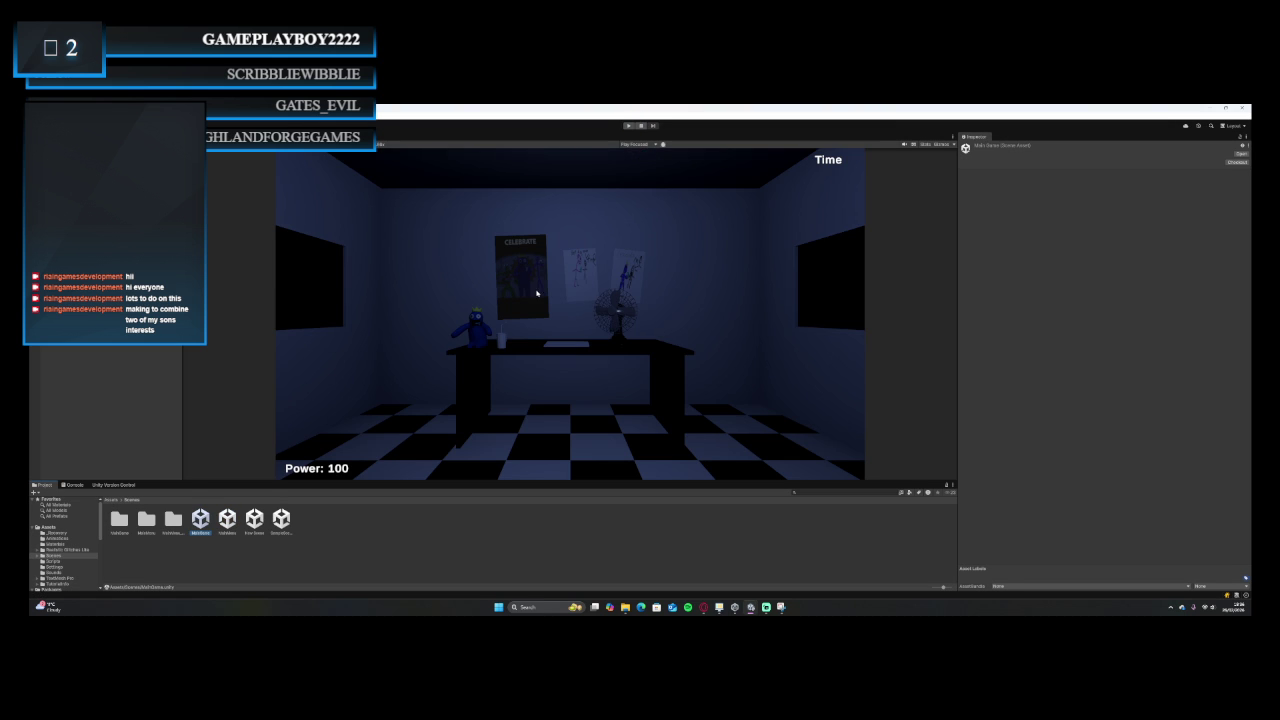
# Test-play the office scene, closing the office door and reopening the left door.
pyautogui.click(629, 125)
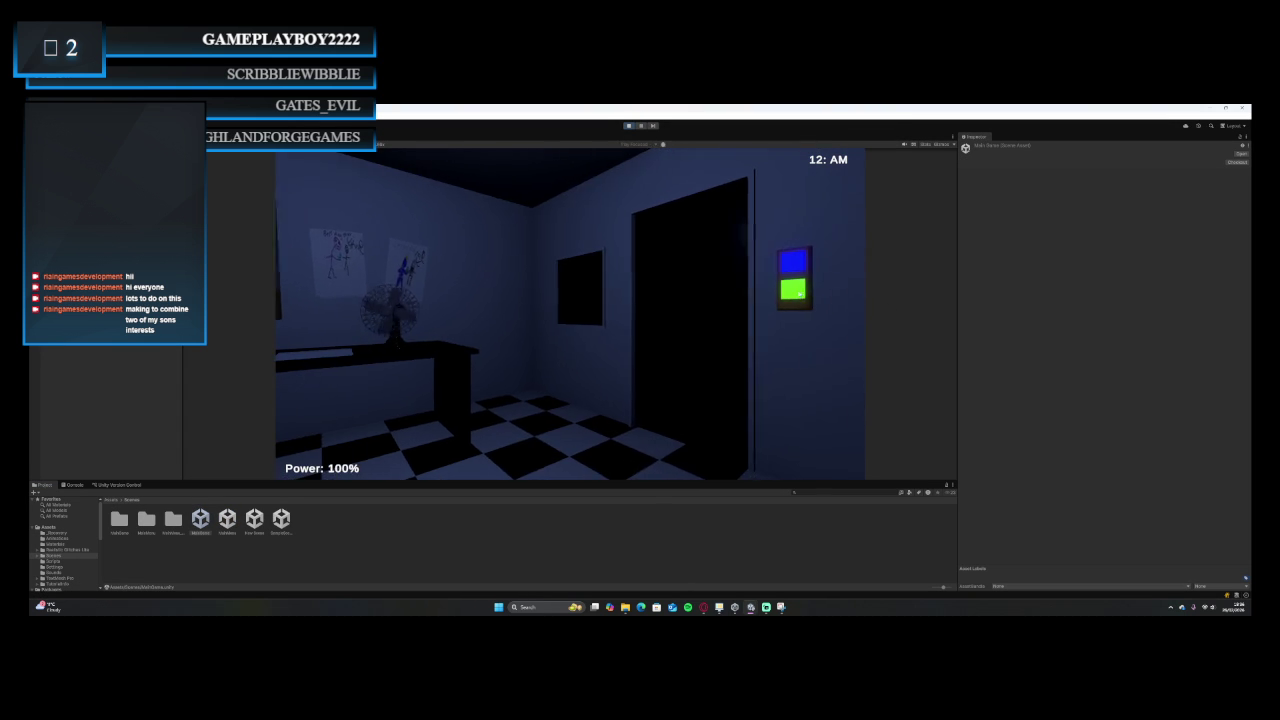
pyautogui.click(790, 296)
pyautogui.moveTo(300, 320)
pyautogui.click(377, 270)
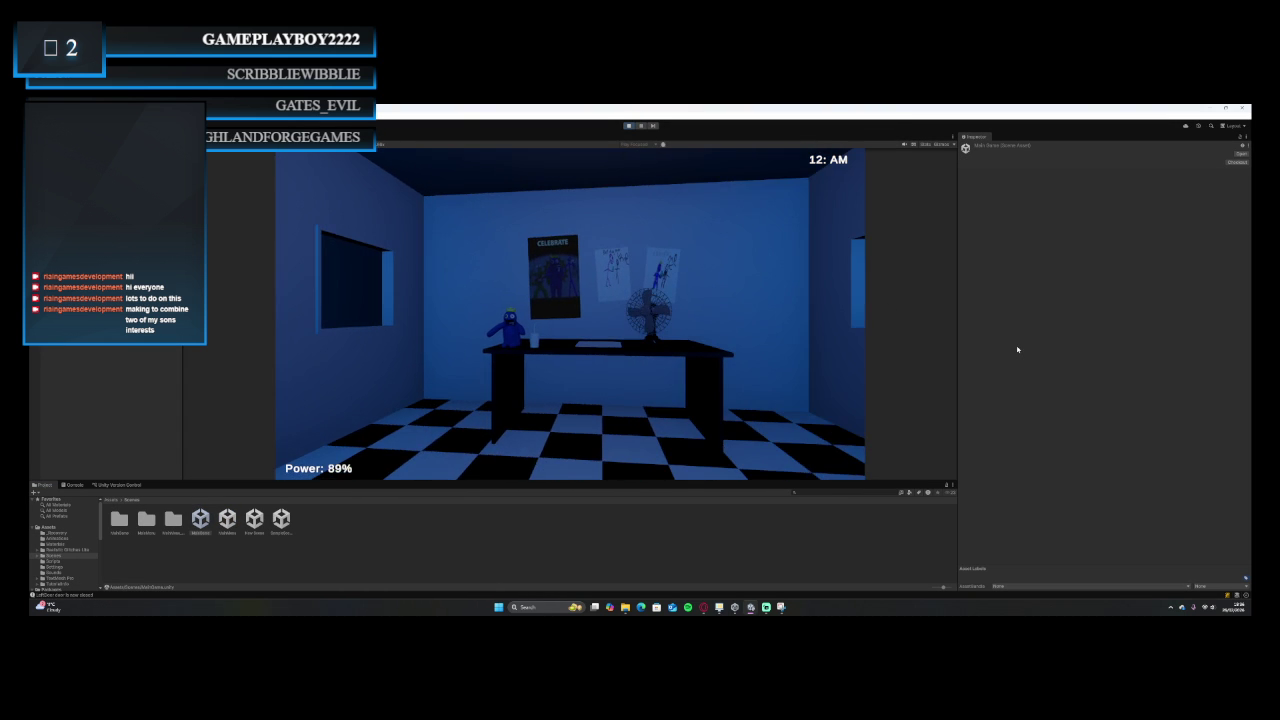
# Raise the desk tablet to view the camera screen, then put it down again.
pyautogui.click(545, 350)
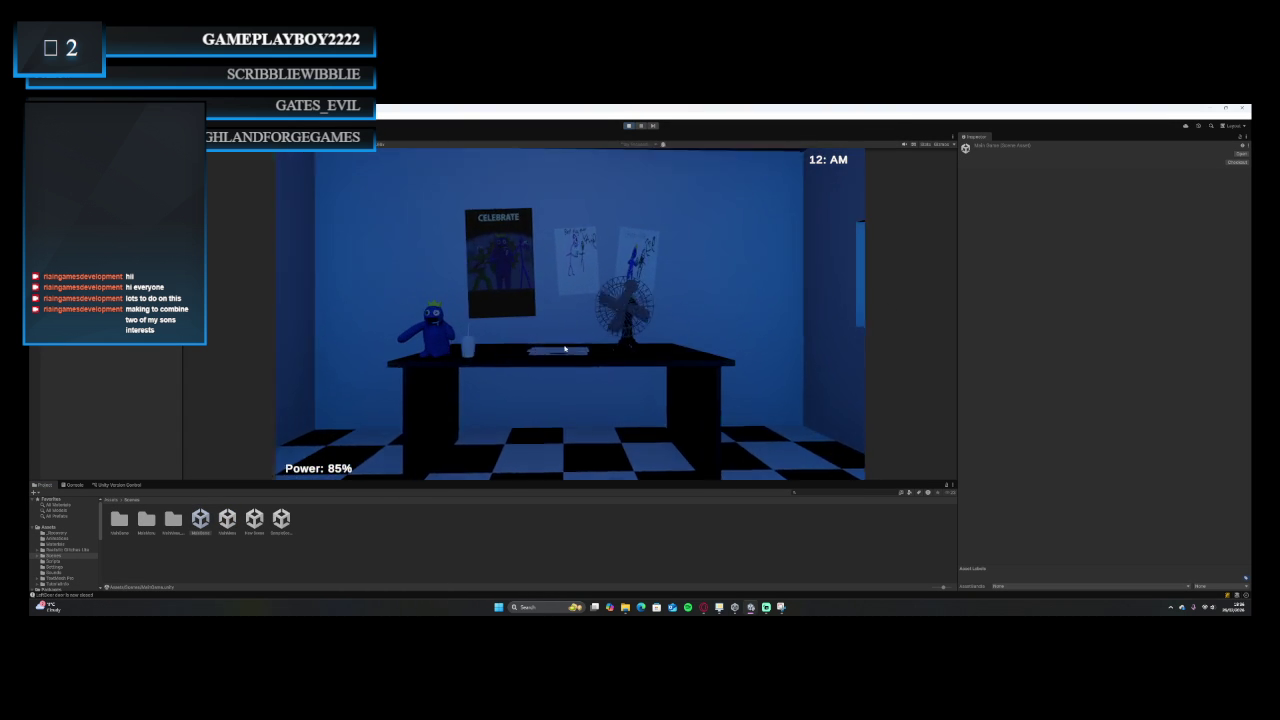
pyautogui.click(569, 350)
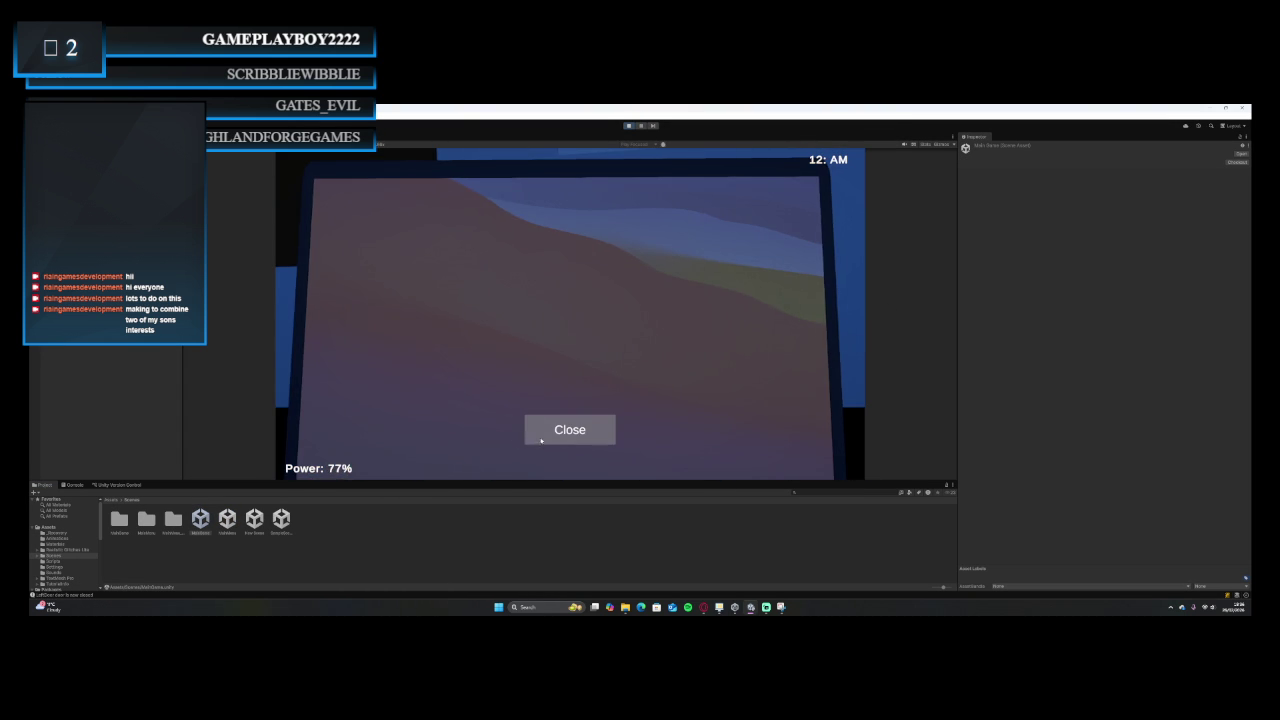
pyautogui.click(548, 429)
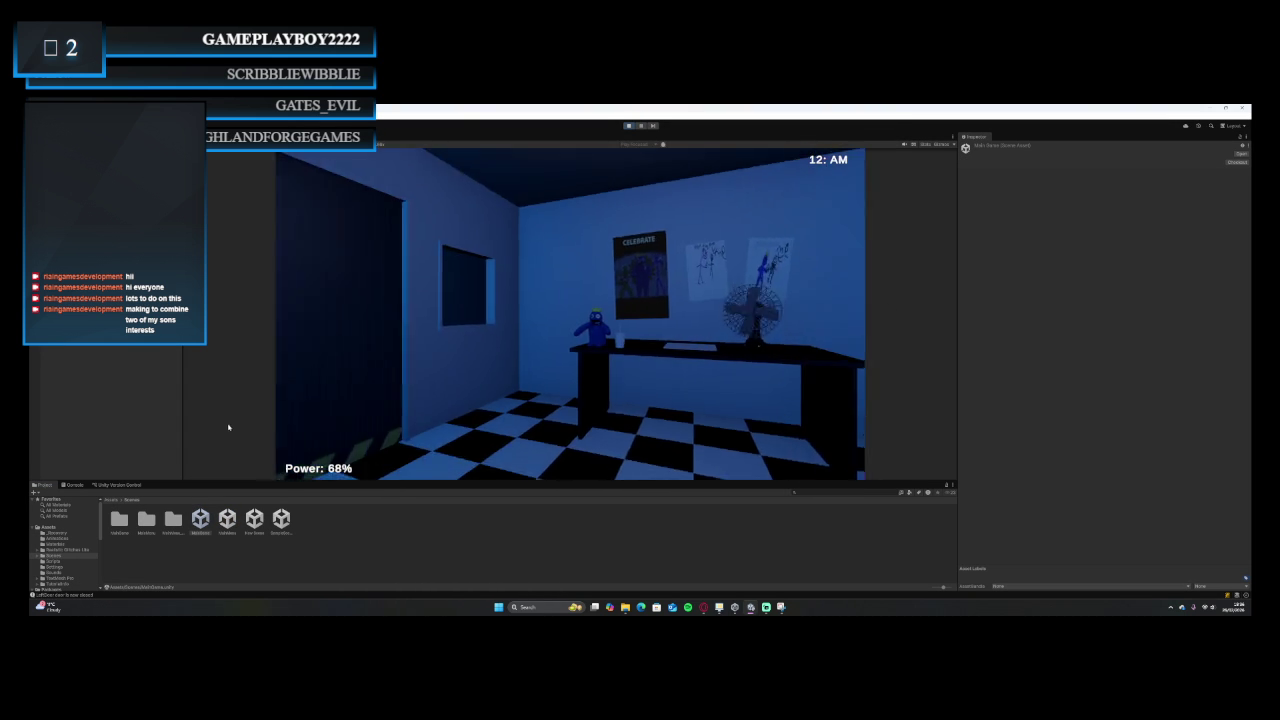